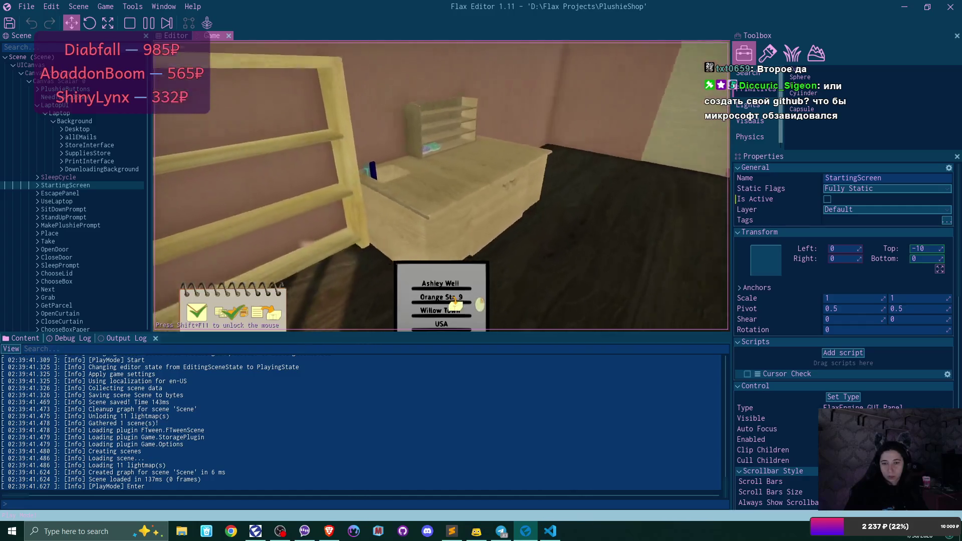
- Label the box, spawn a plushie at the shelf, then unlock the mouse and stop Play mode
key("e")
key("w")
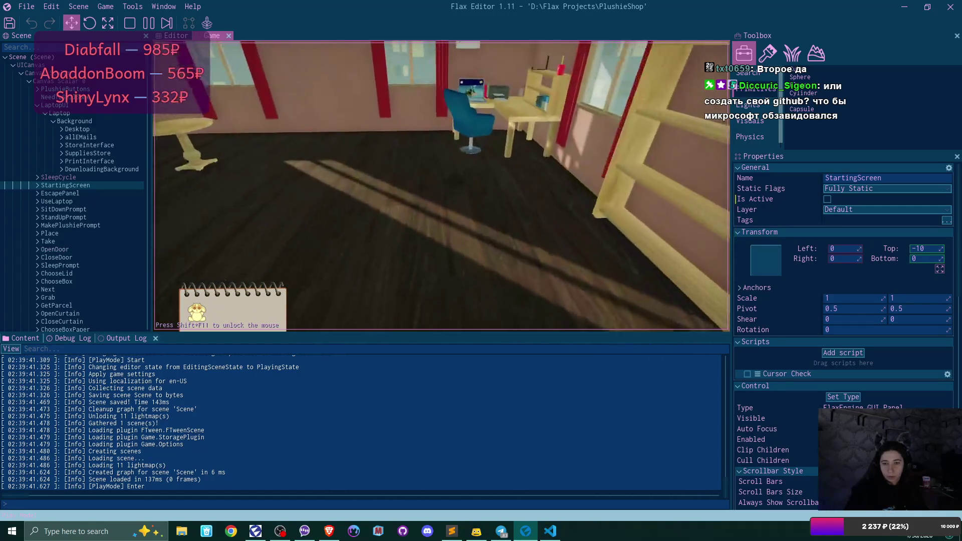
key("e")
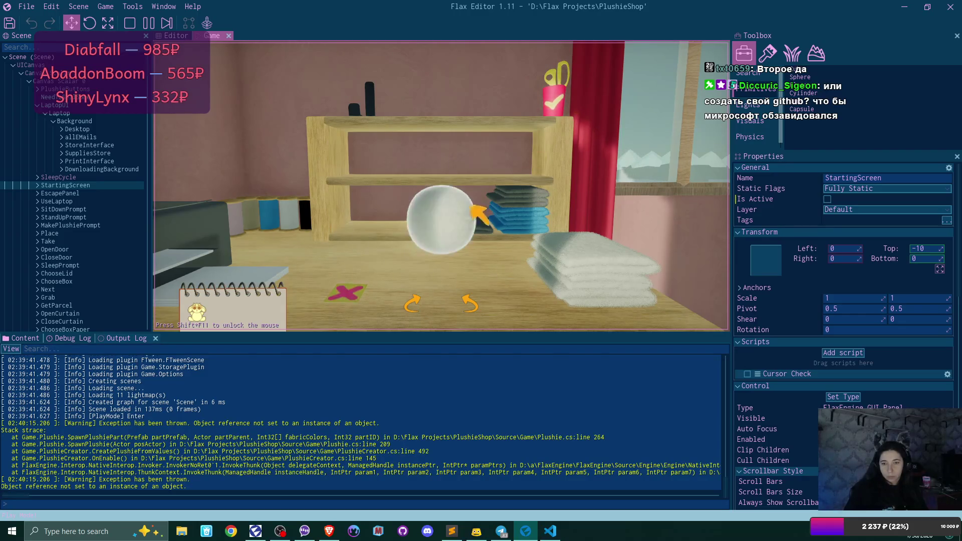
scroll(442, 221, "down", 1)
scroll(469, 223, "down", 1)
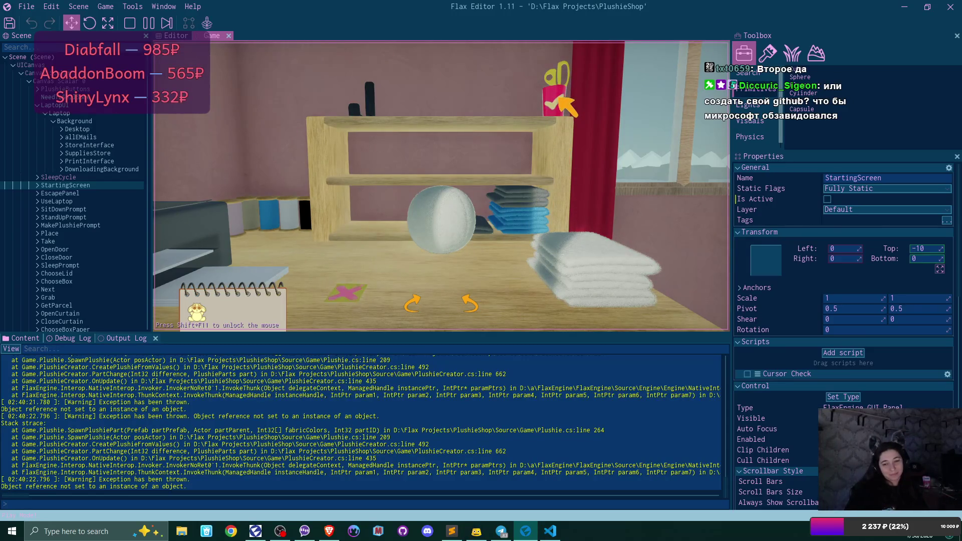
key("shift+F11")
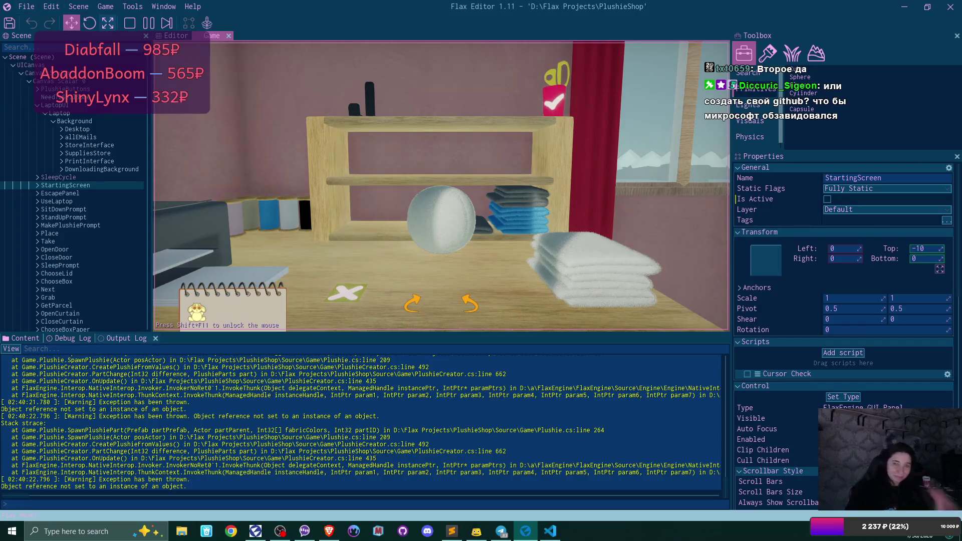
key("F5")
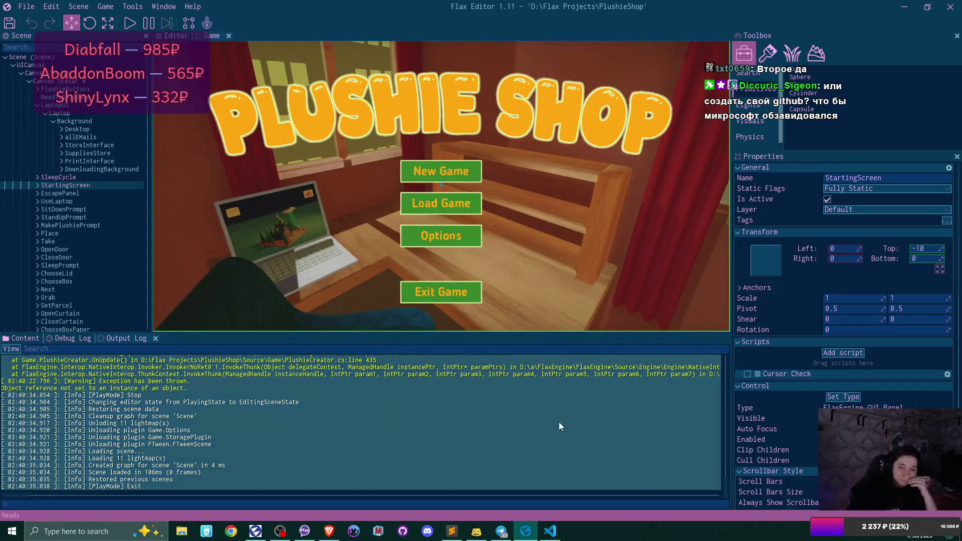
scroll(525, 419, "up", 3)
scroll(530, 432, "up", 3)
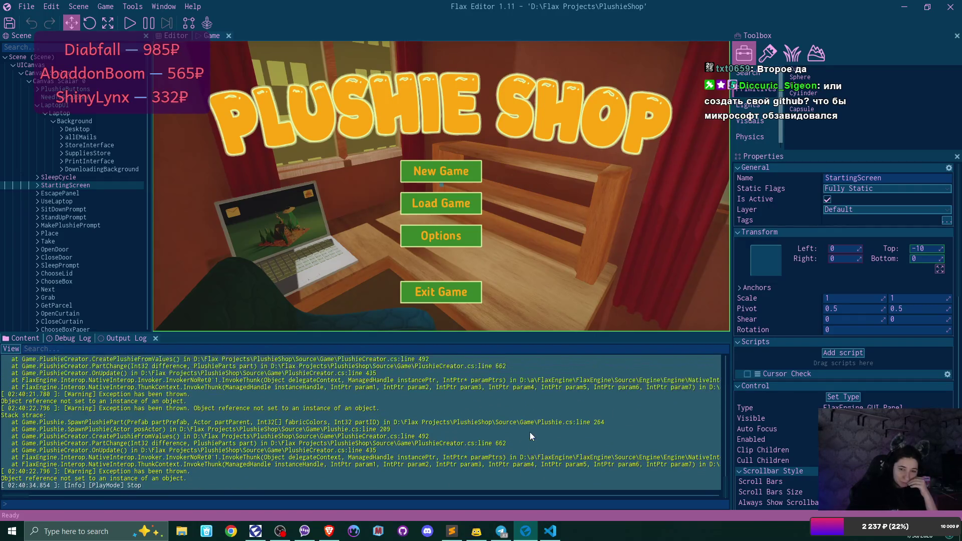
scroll(530, 433, "up", 2)
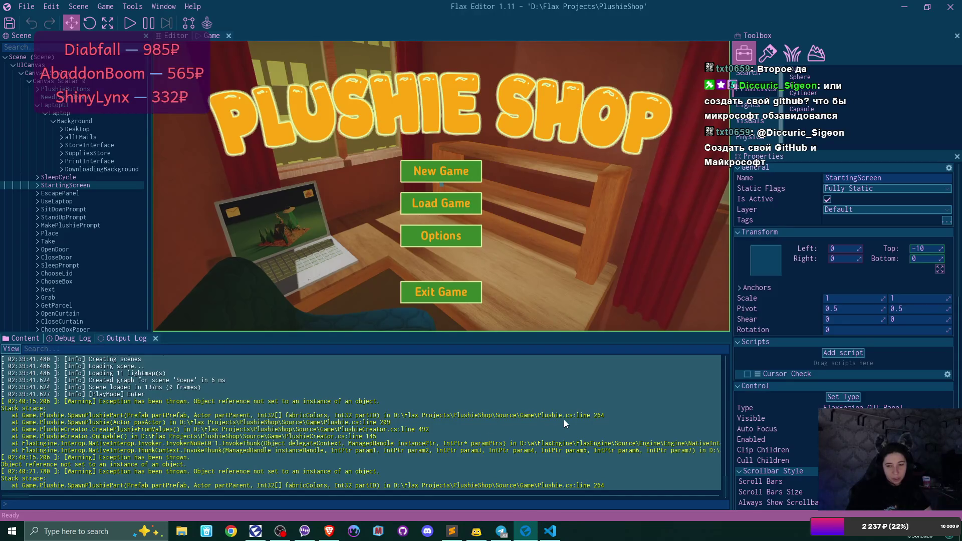
left_click(550, 530)
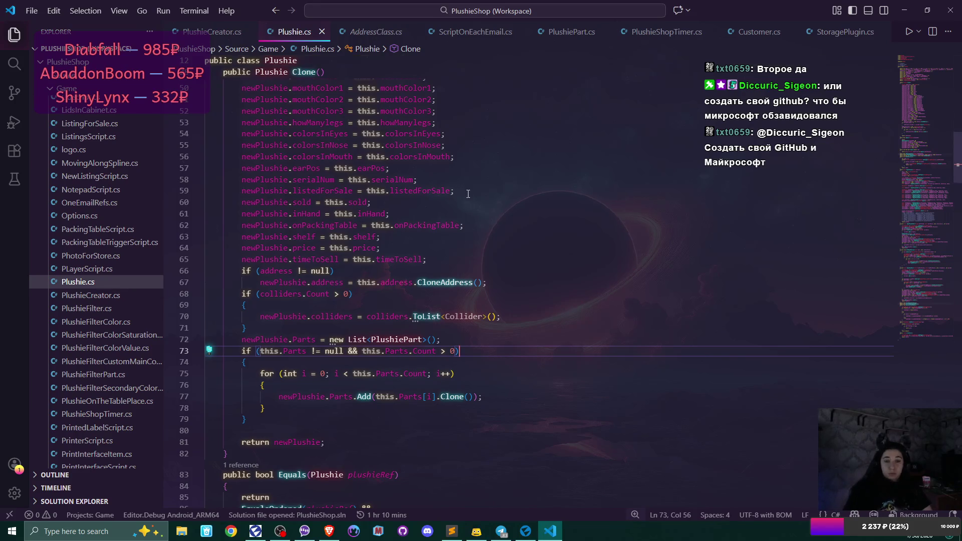
- Review Plushie.cs, then jump to SpawnPlushiePart line 264 from the Output Log exception entry
scroll(469, 194, "down", 20)
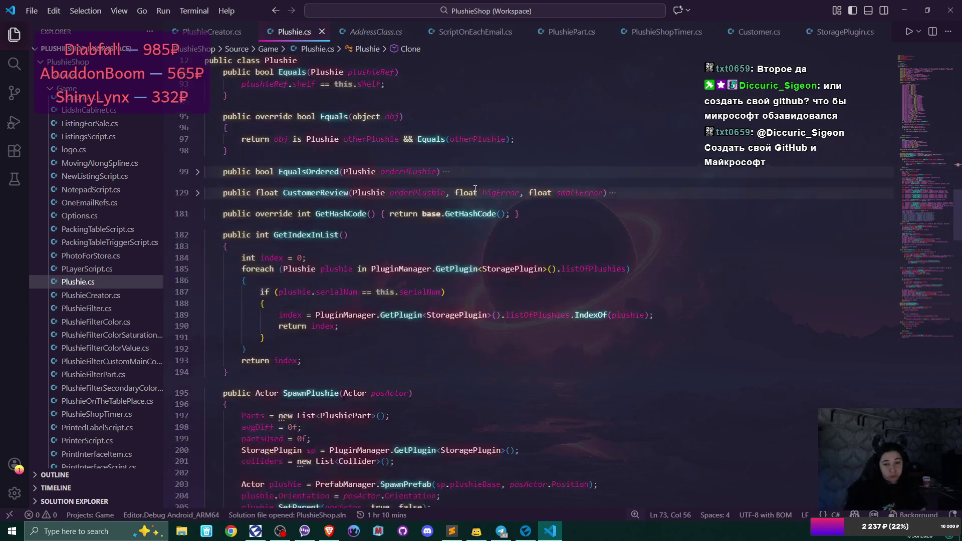
scroll(476, 189, "down", 6)
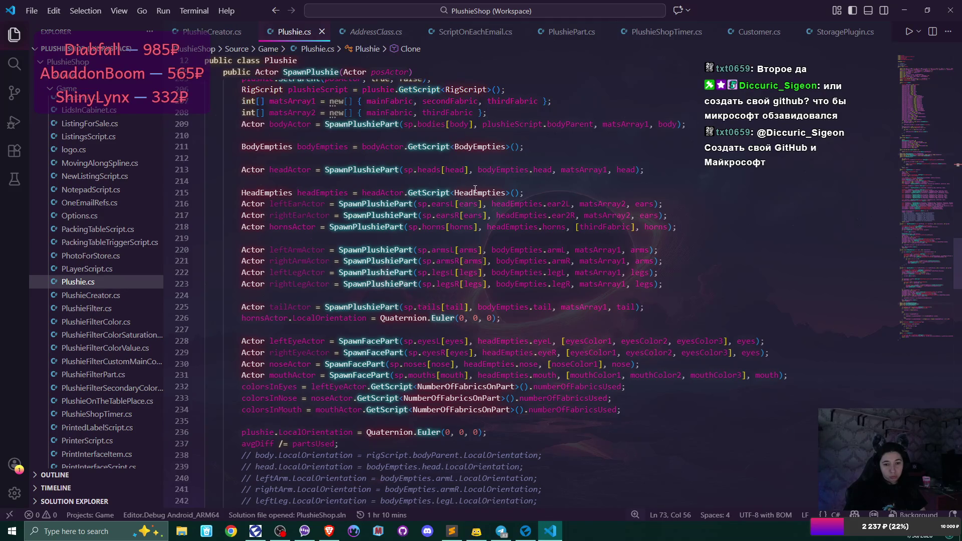
scroll(476, 190, "down", 6)
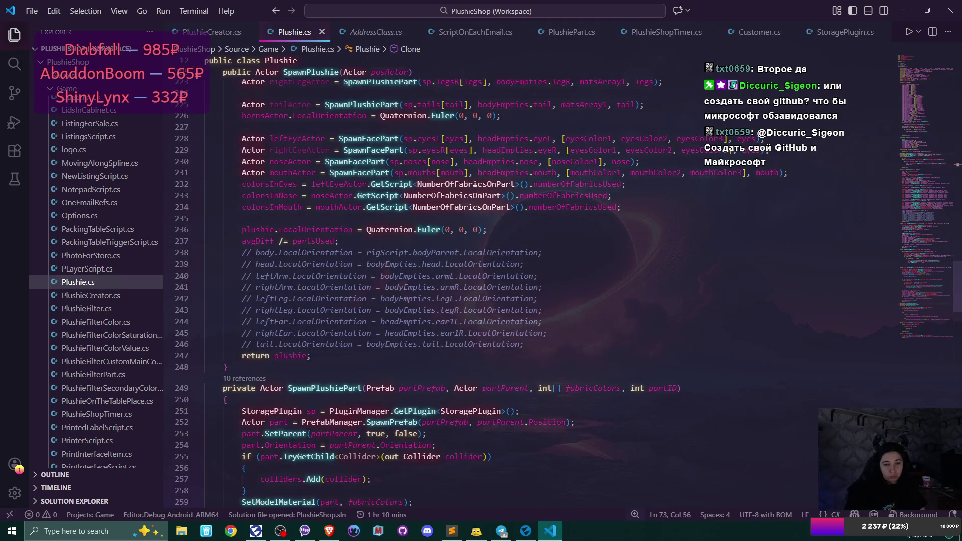
scroll(475, 190, "down", 7)
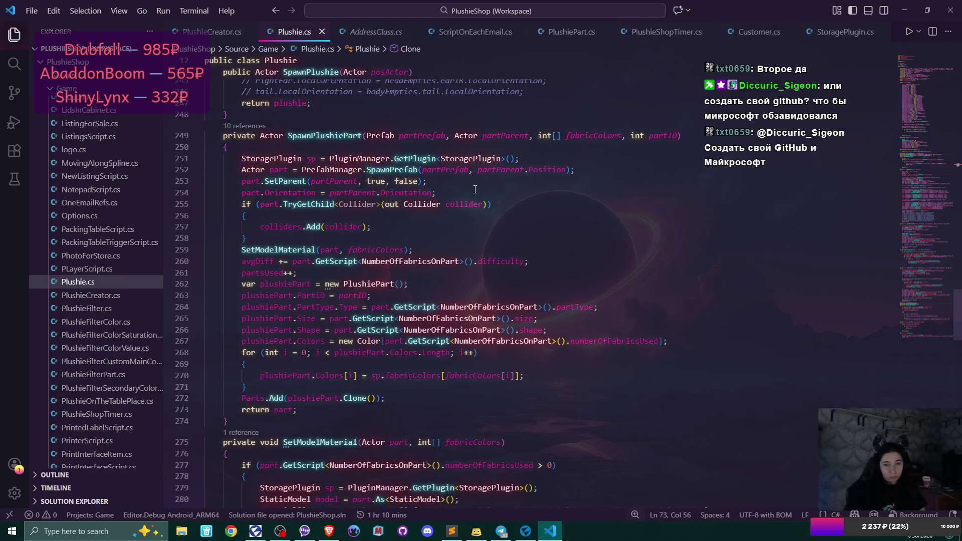
left_click(704, 301)
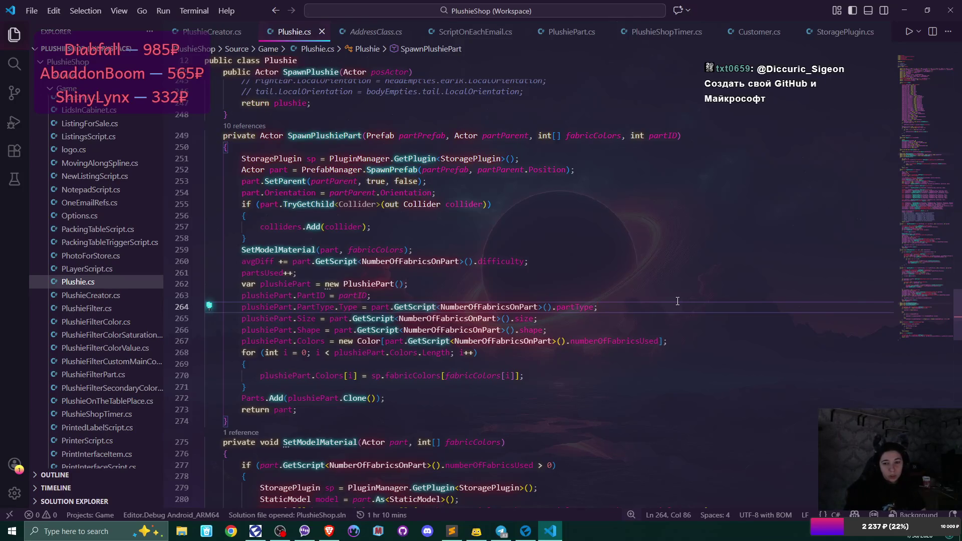
scroll(678, 301, "up", 2)
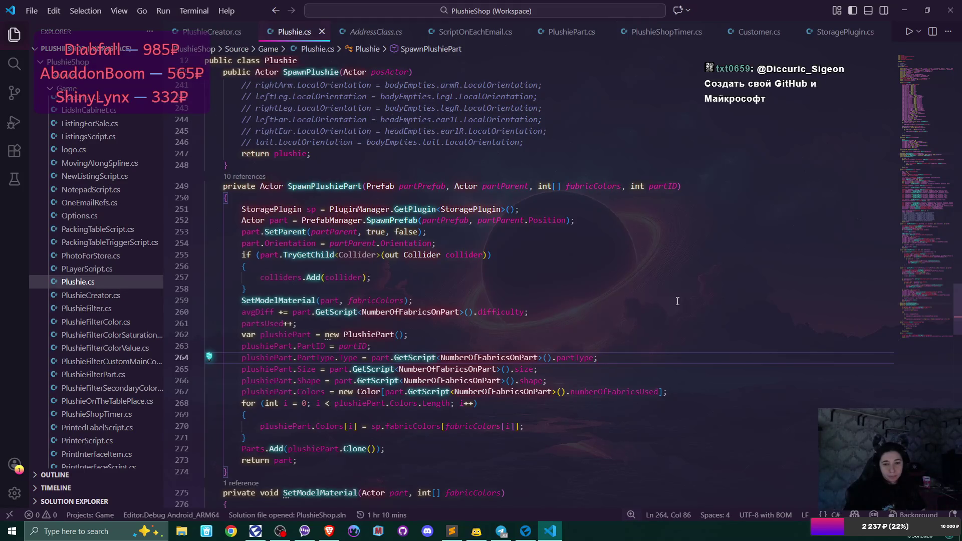
left_click(525, 531)
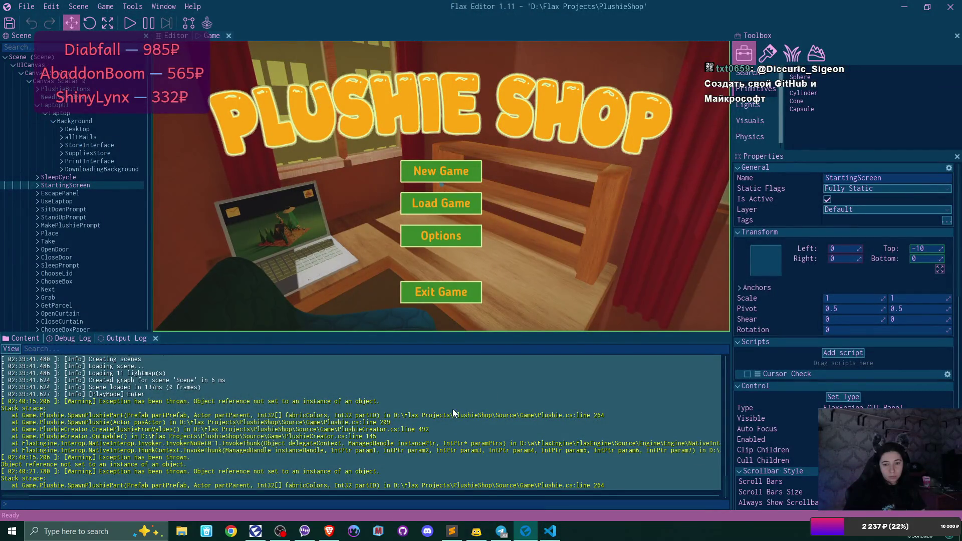
double_click(429, 419)
scroll(514, 287, "up", 15)
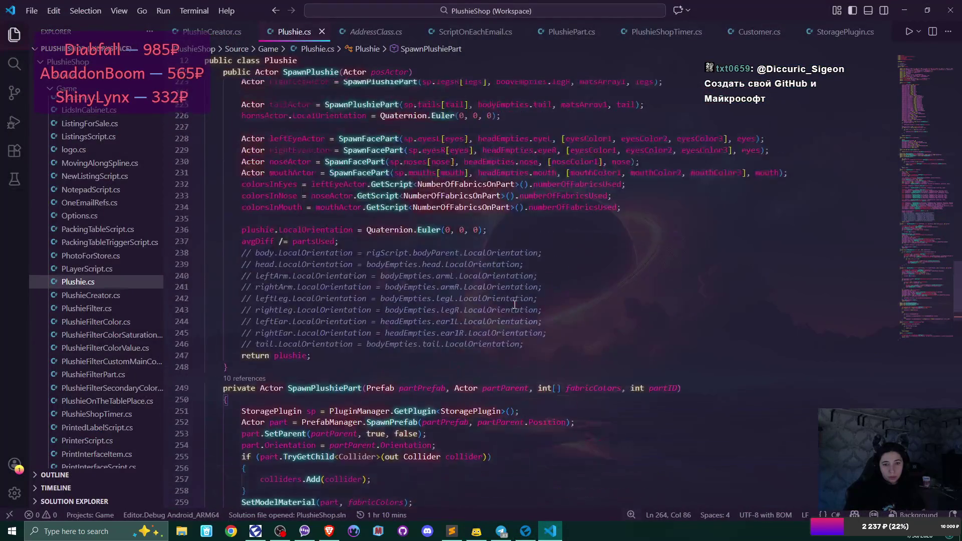
scroll(514, 305, "up", 2)
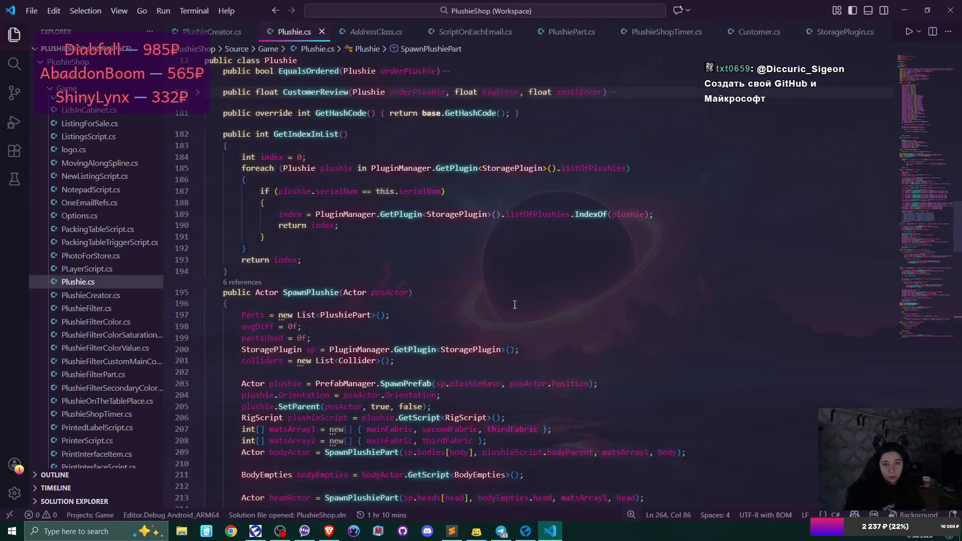
scroll(353, 354, "down", 2)
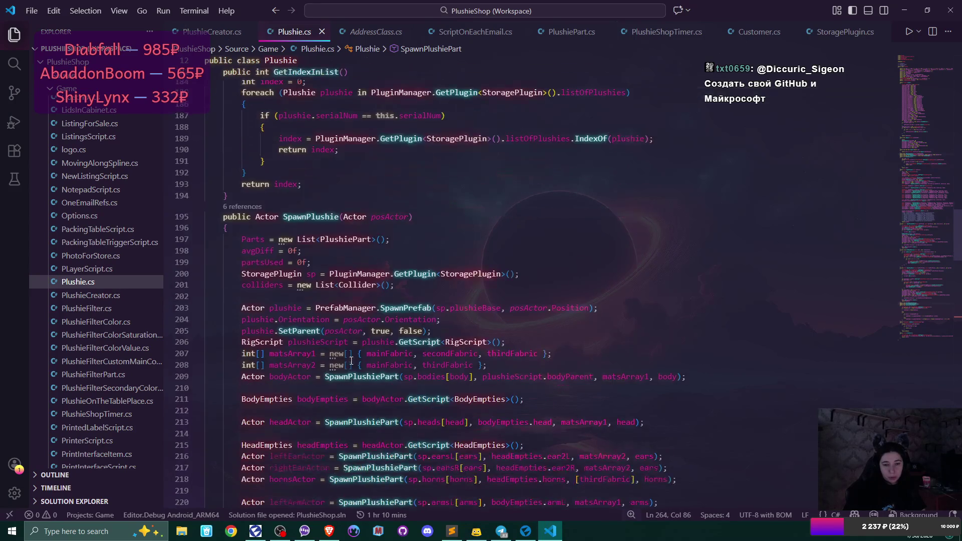
mouse_move(331, 378)
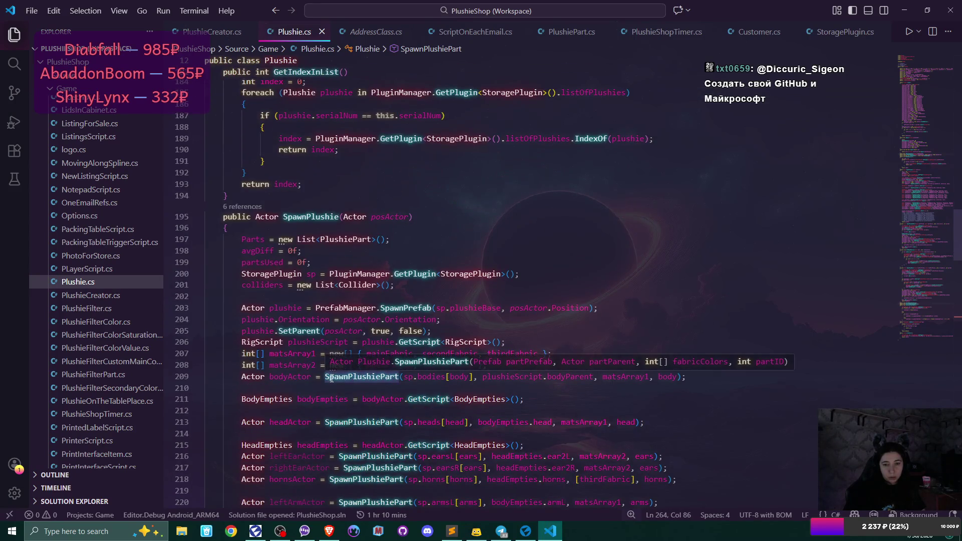
left_click(688, 380)
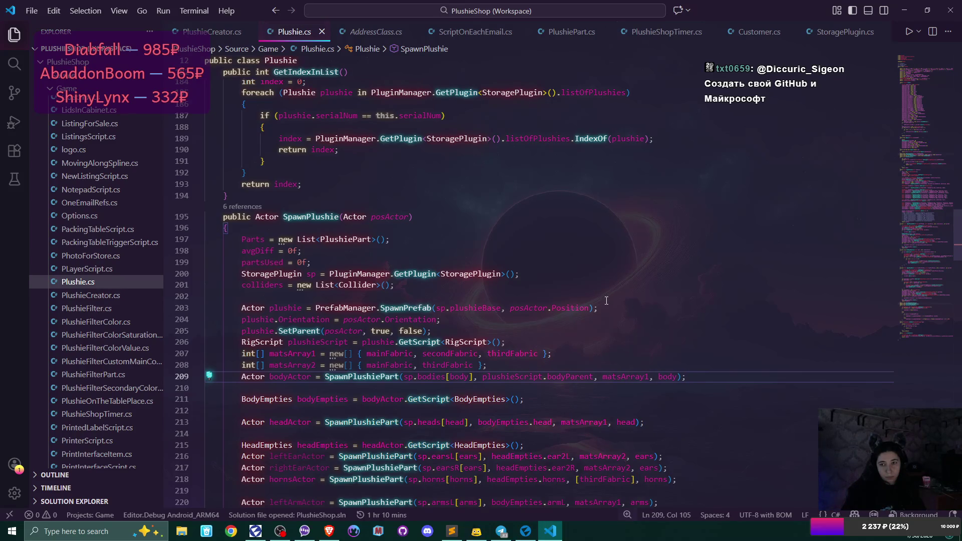
- Close StoragePlugin.cs and check PlushiePart.cs's Clone method before returning to Plushie.cs
middle_click(865, 33)
left_click(586, 36)
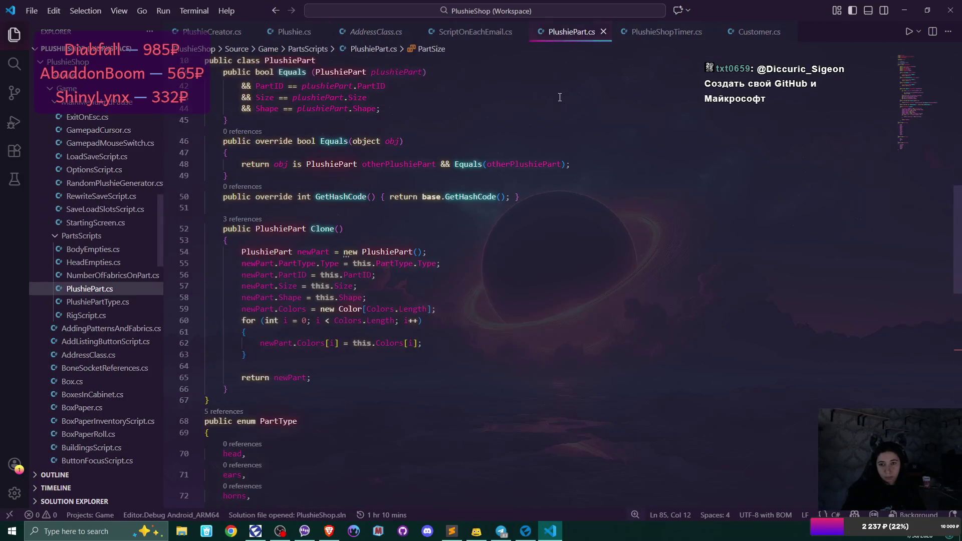
left_click(284, 33)
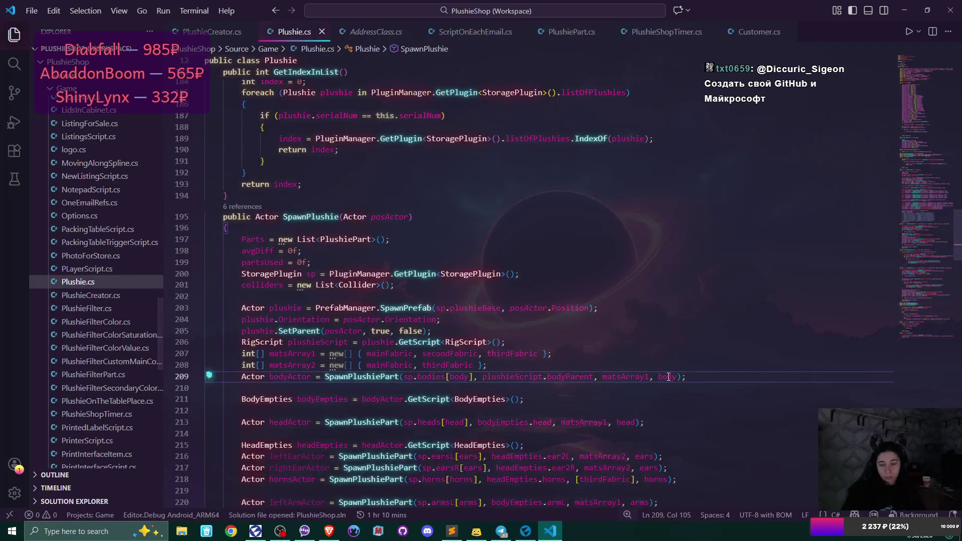
- Read through SpawnPlushiePart, then reopen Plushie.cs at the exception line from the Flax log
scroll(676, 375, "down", 4)
scroll(676, 375, "down", 20)
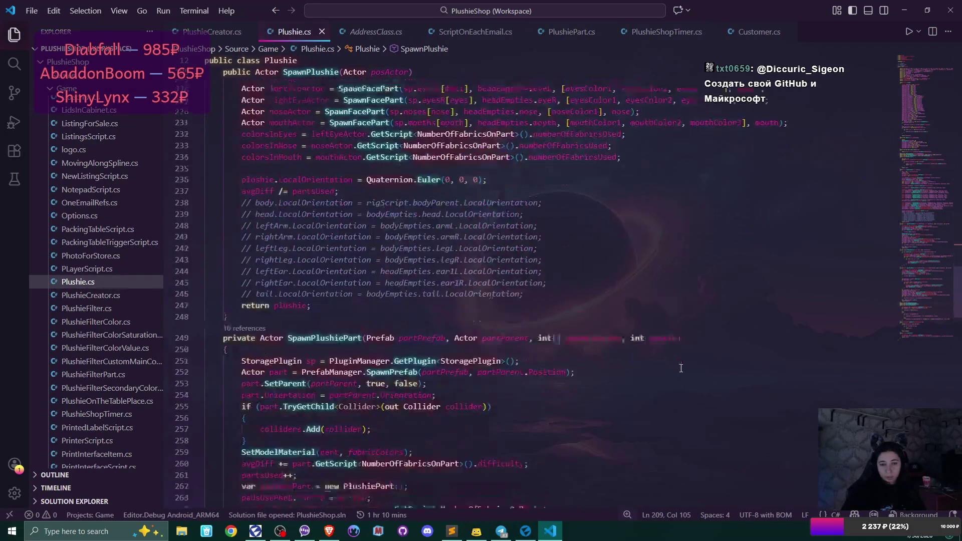
scroll(684, 366, "down", 6)
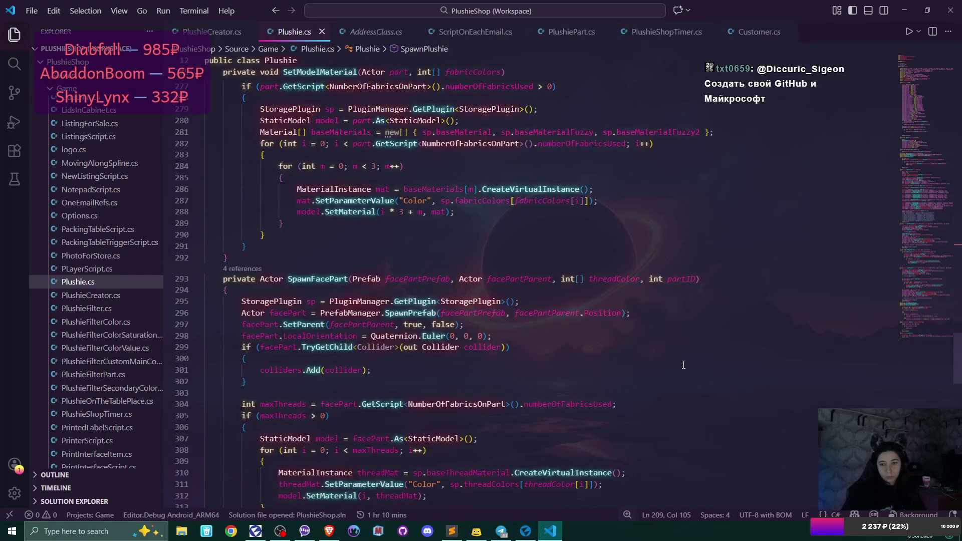
scroll(684, 365, "up", 7)
scroll(684, 365, "down", 3)
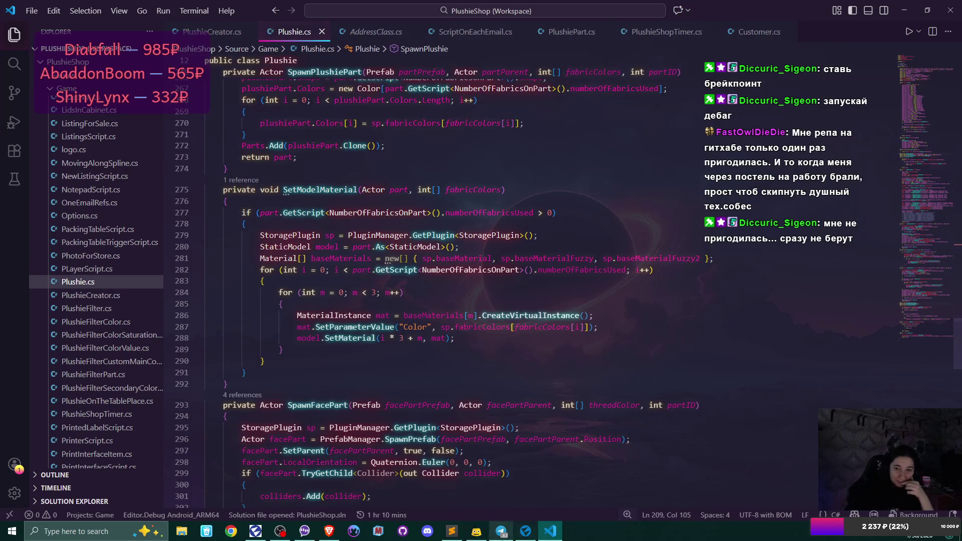
left_click(527, 530)
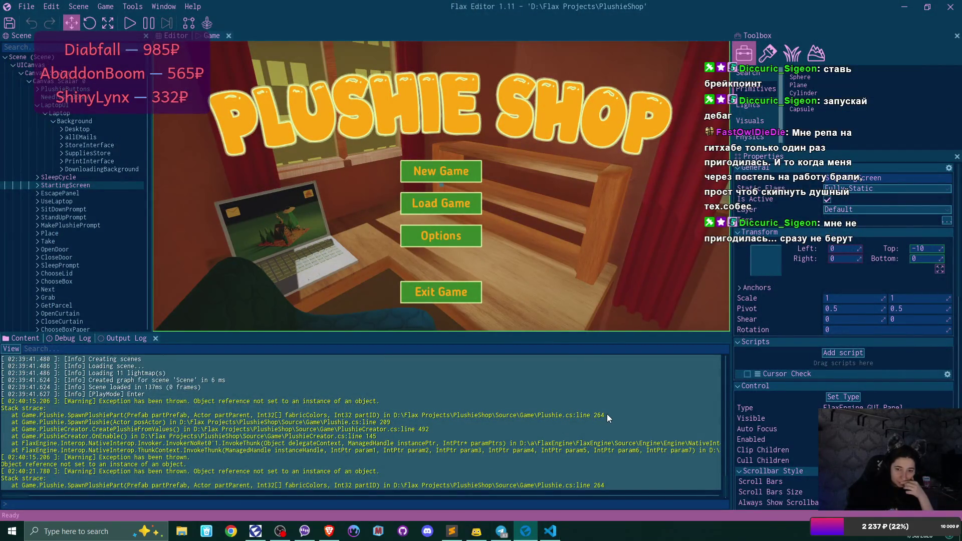
double_click(607, 415)
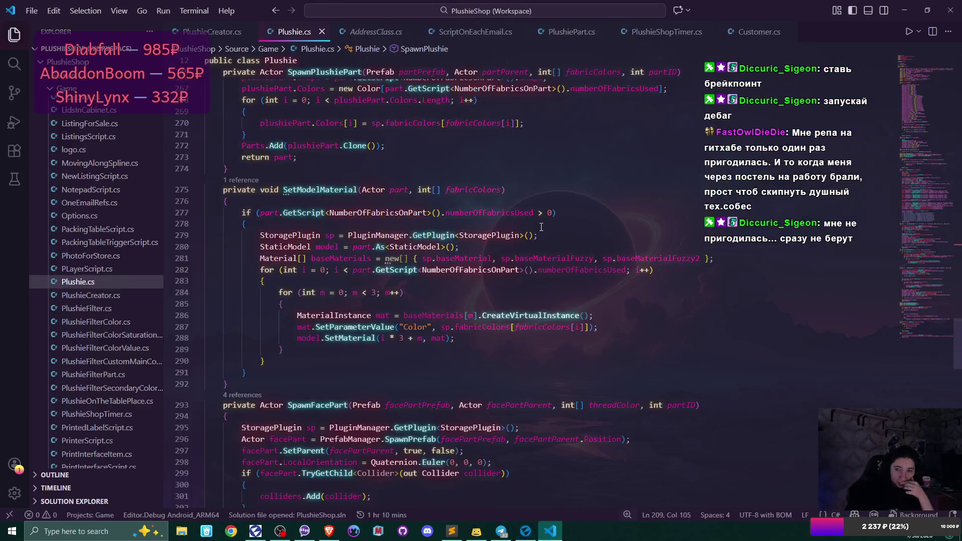
- Set a breakpoint on Plushie.cs line 264 and inspect the PartType and PlushiePartType definitions
scroll(245, 302, "up", 7)
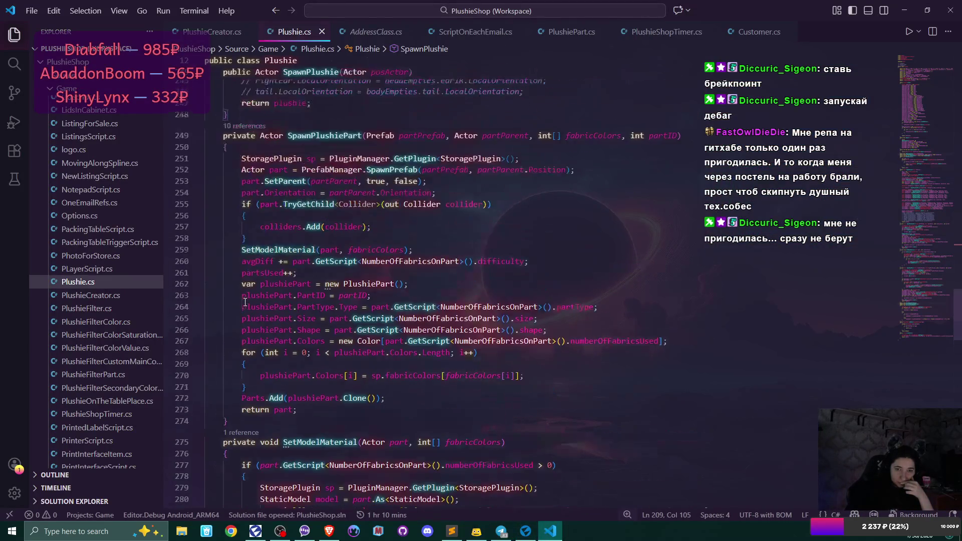
left_click(169, 306)
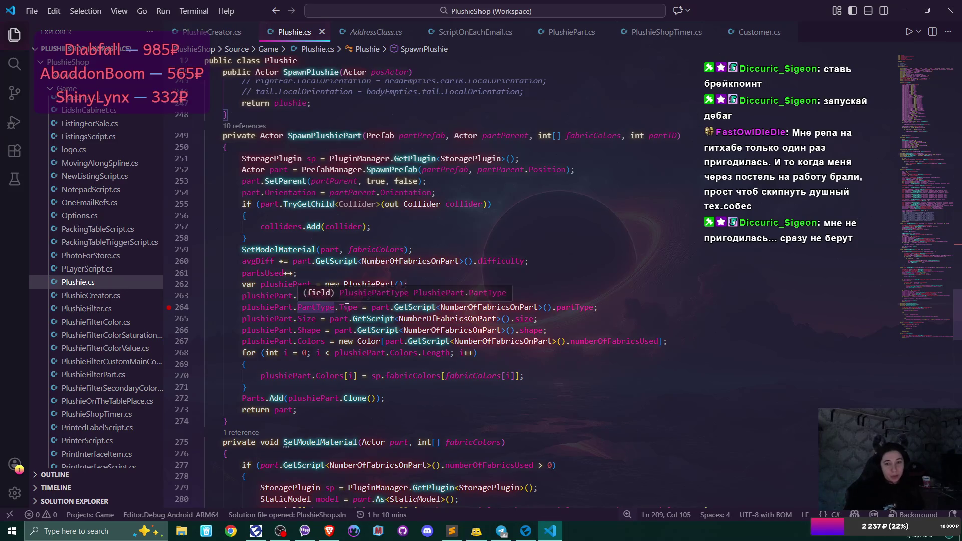
left_click(316, 308)
key("F12")
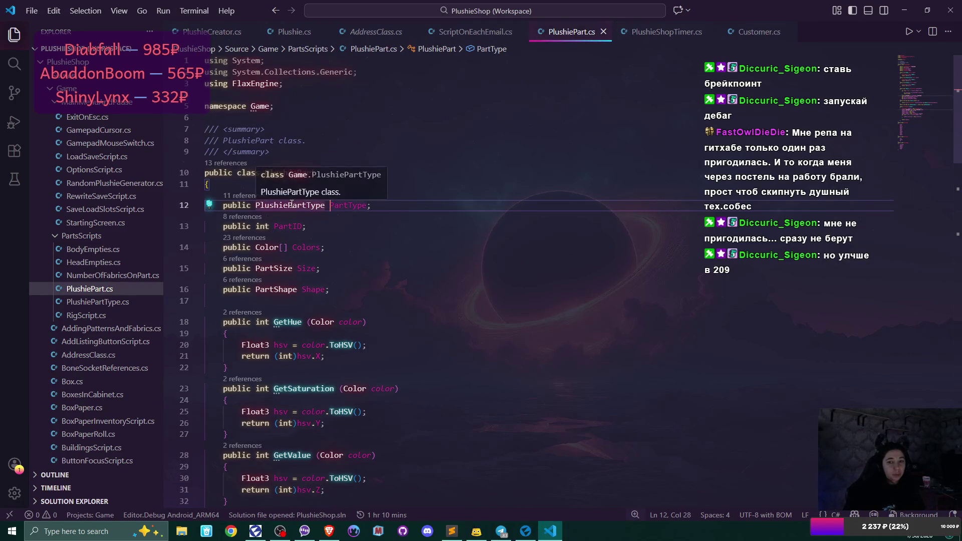
key("F12")
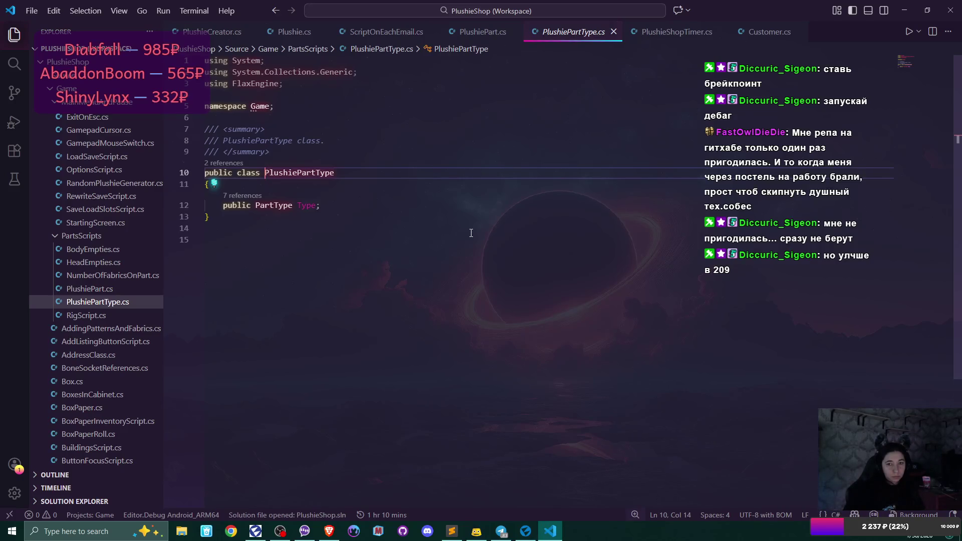
key("alt+Left")
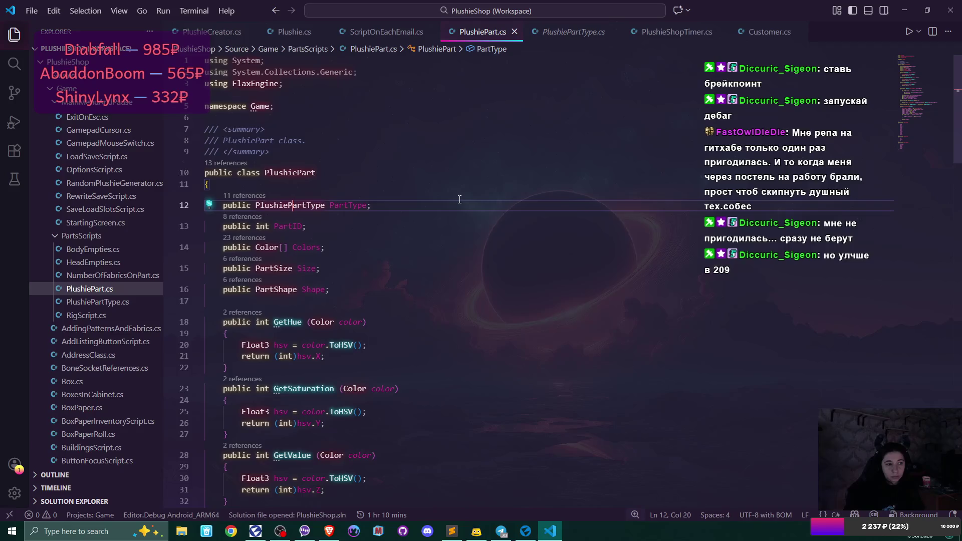
key("alt+Left")
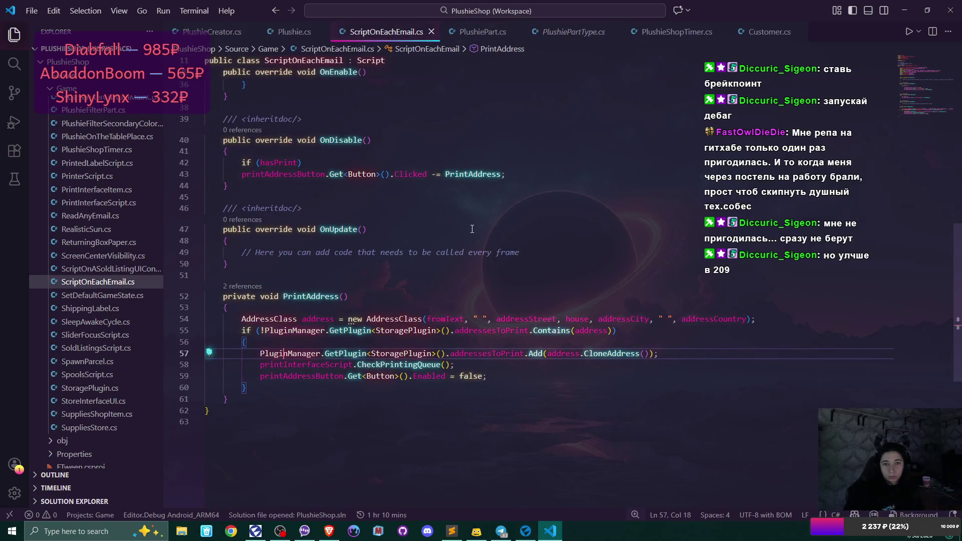
key("alt+Left")
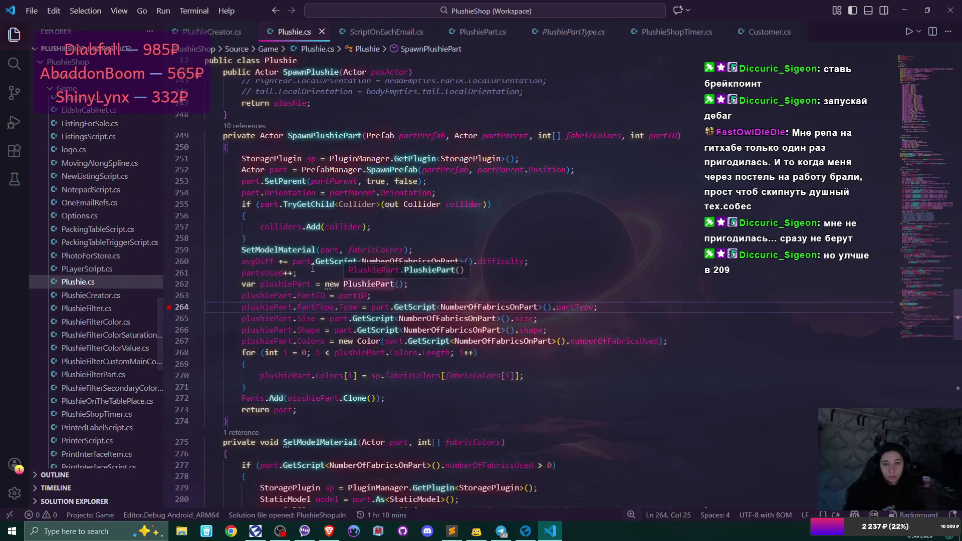
- Move the breakpoint from line 264 to line 209 and show the Run and Debug view
scroll(313, 268, "up", 19)
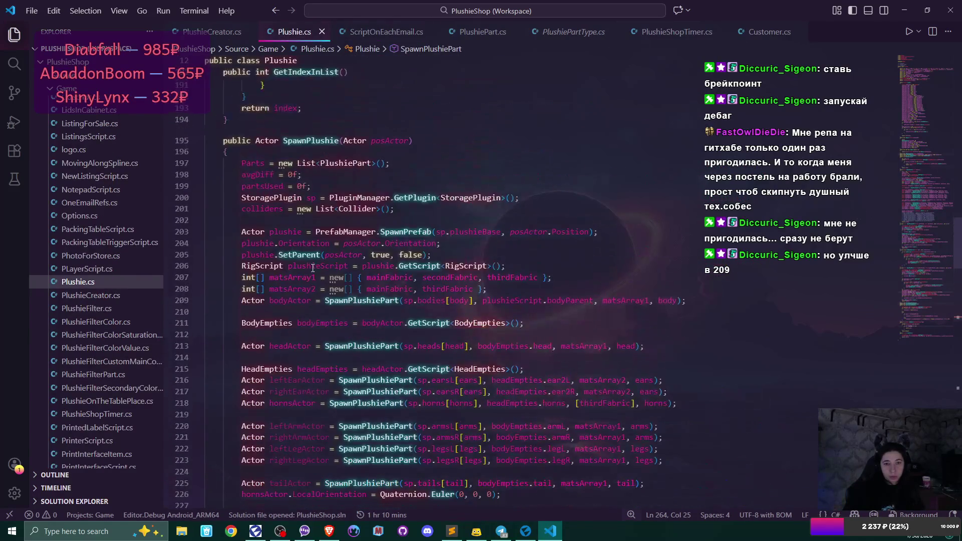
left_click(170, 301)
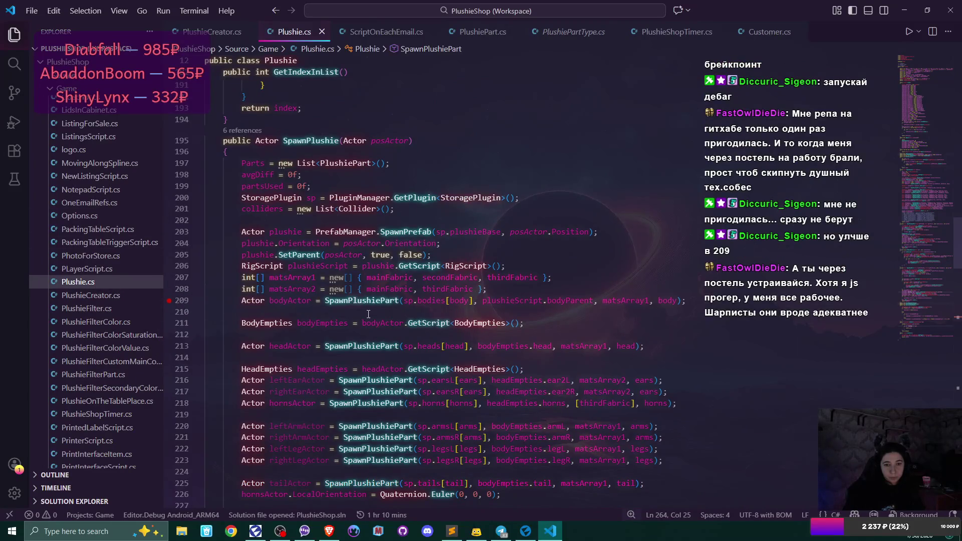
scroll(368, 315, "down", 16)
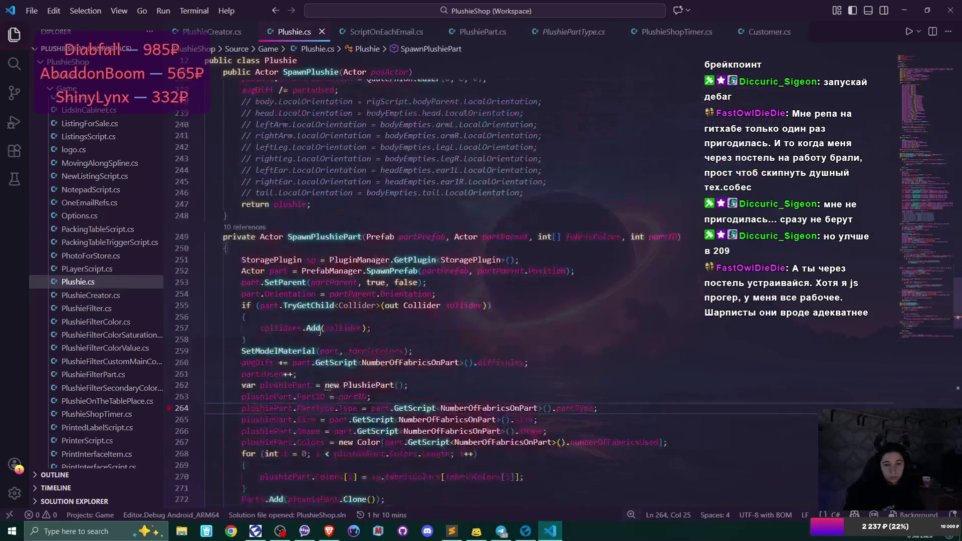
left_click(168, 332)
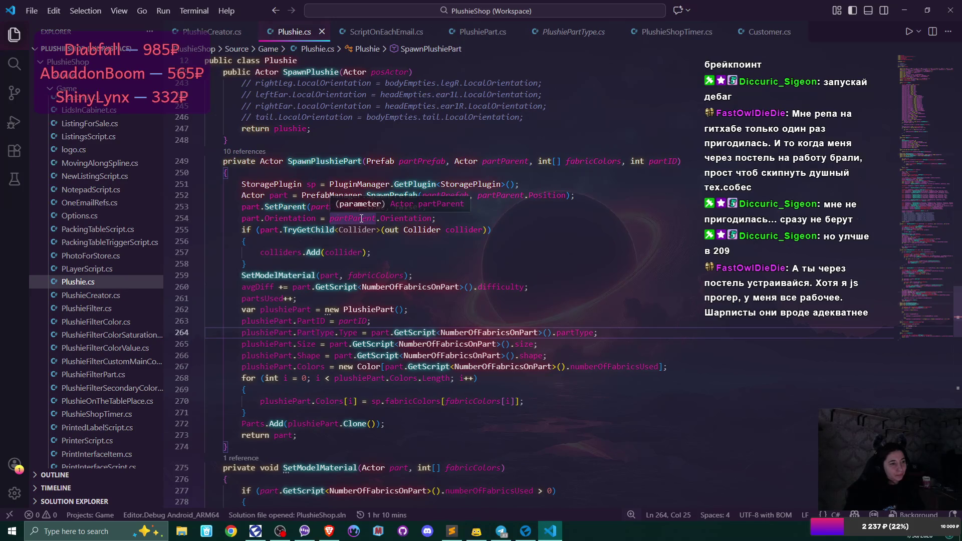
scroll(362, 218, "up", 9)
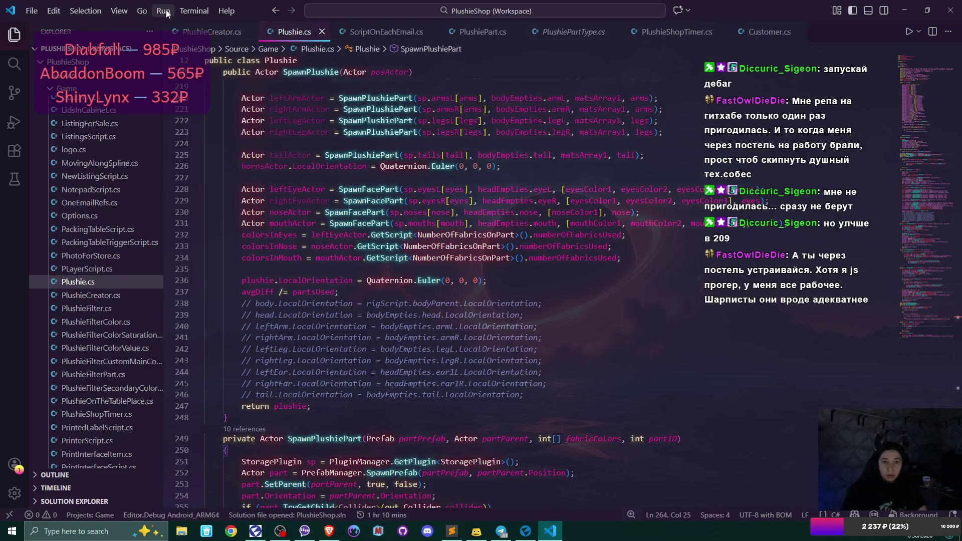
left_click(14, 122)
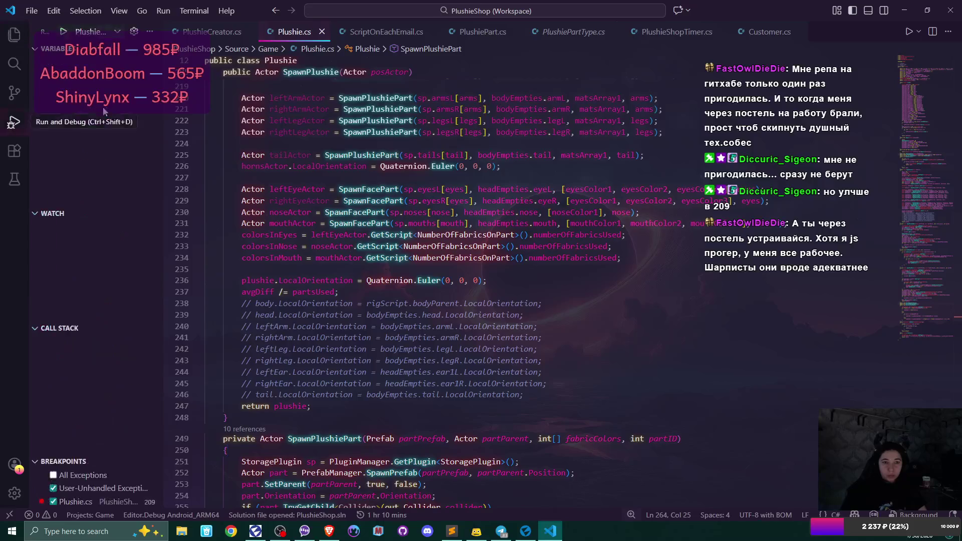
- Start debugging with the 'PlushieShop (C# Attach Editor)' configuration, then return to Flax Editor
left_click(118, 33)
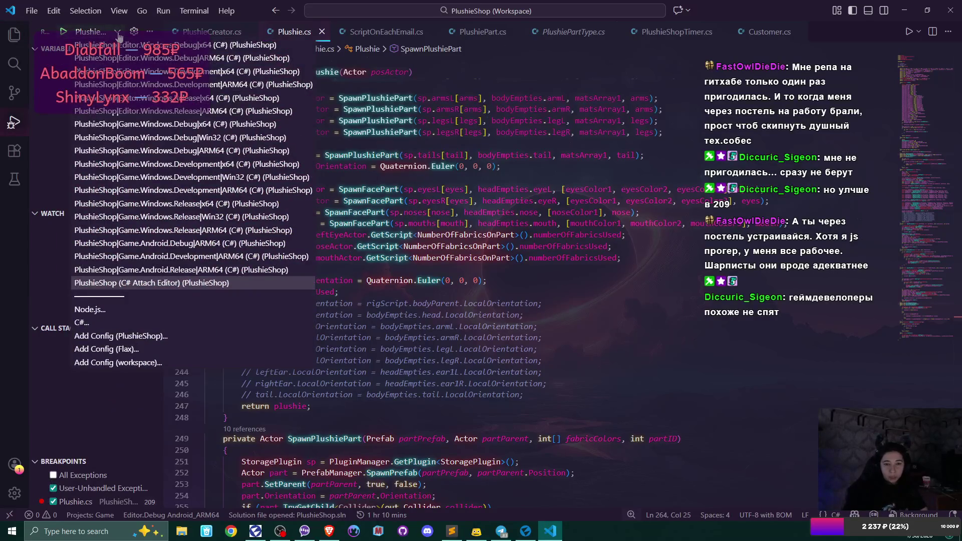
left_click(183, 284)
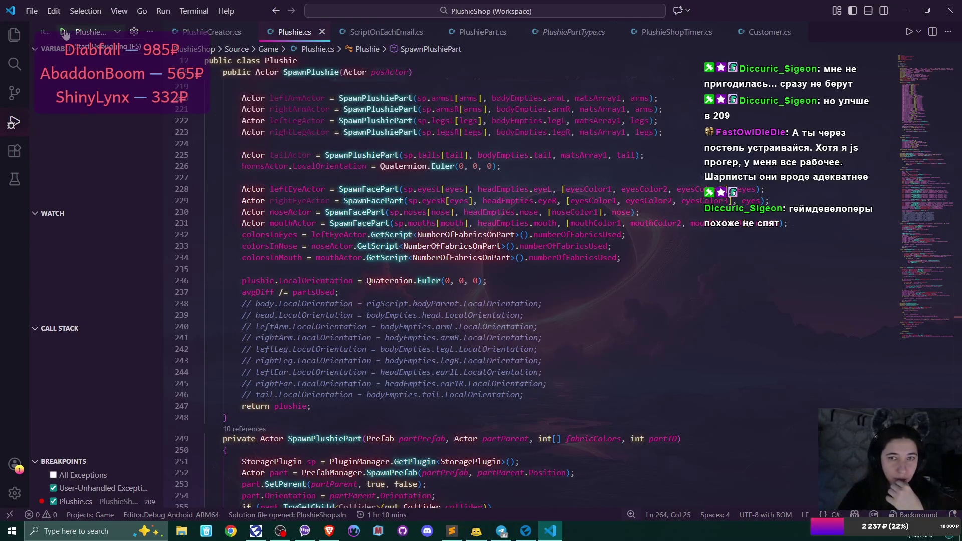
left_click(64, 34)
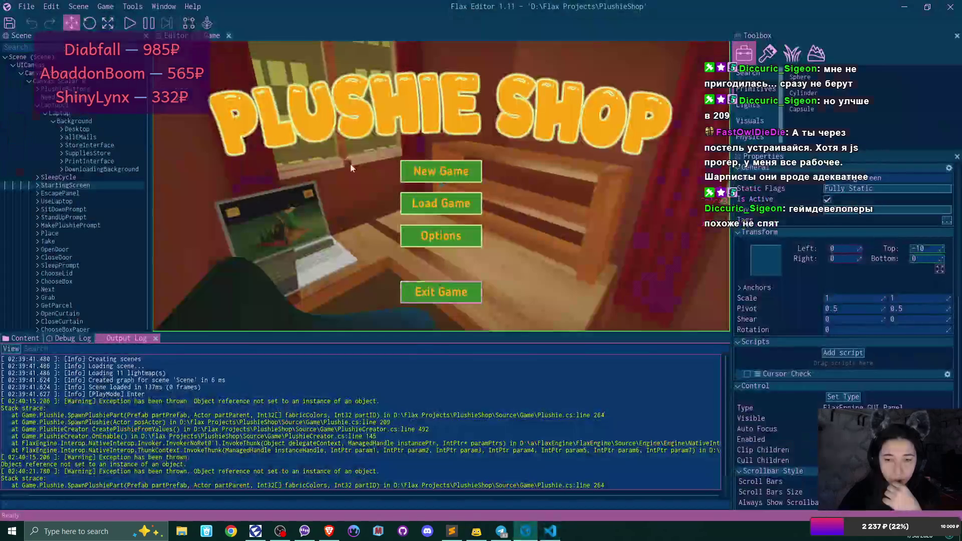
left_click(28, 6)
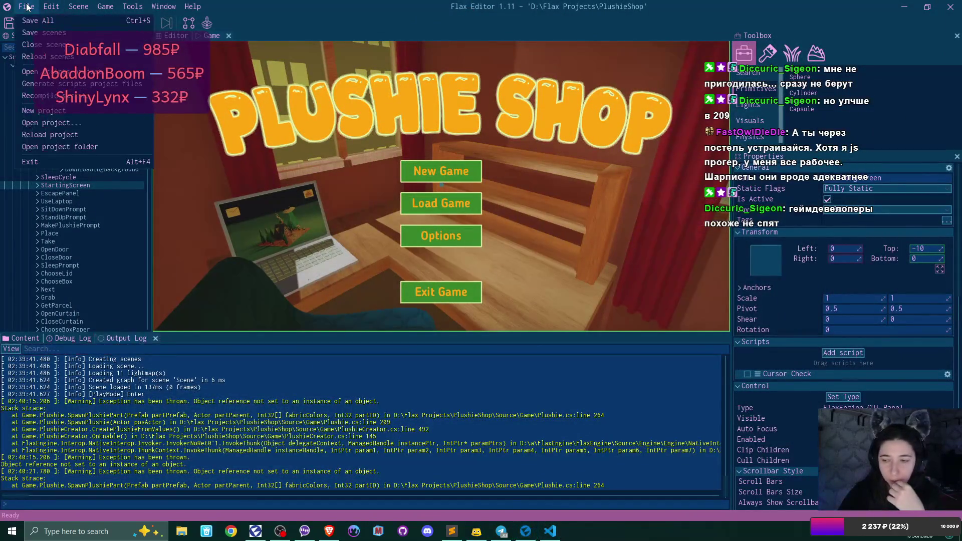
- Show the Debug Log's three null-reference errors and enlarge the stack trace details pane
left_click(112, 113)
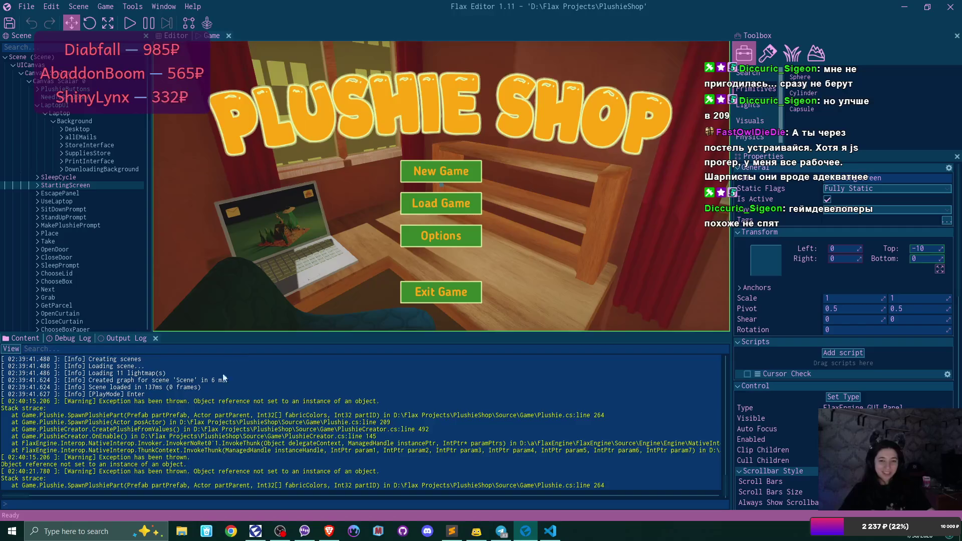
left_click(65, 341)
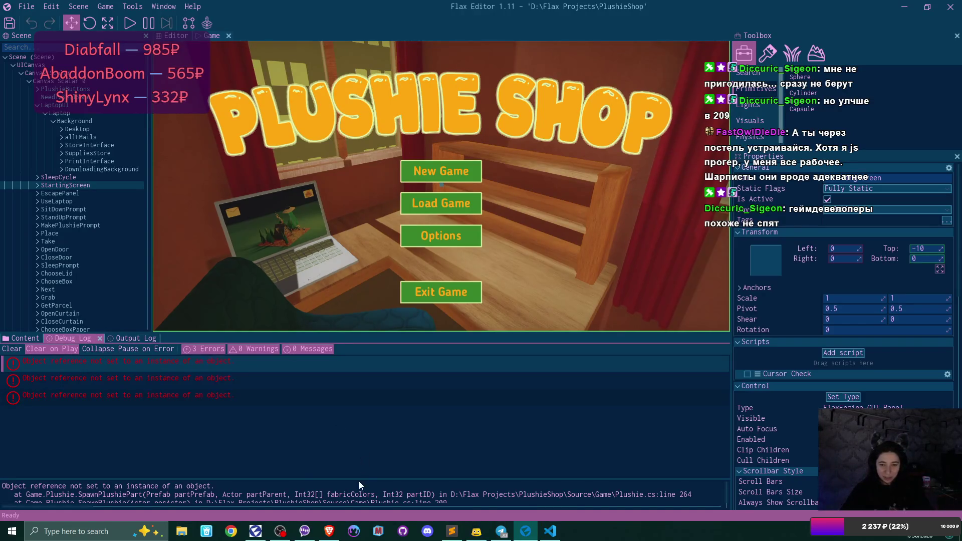
left_click_drag(358, 478, 356, 453)
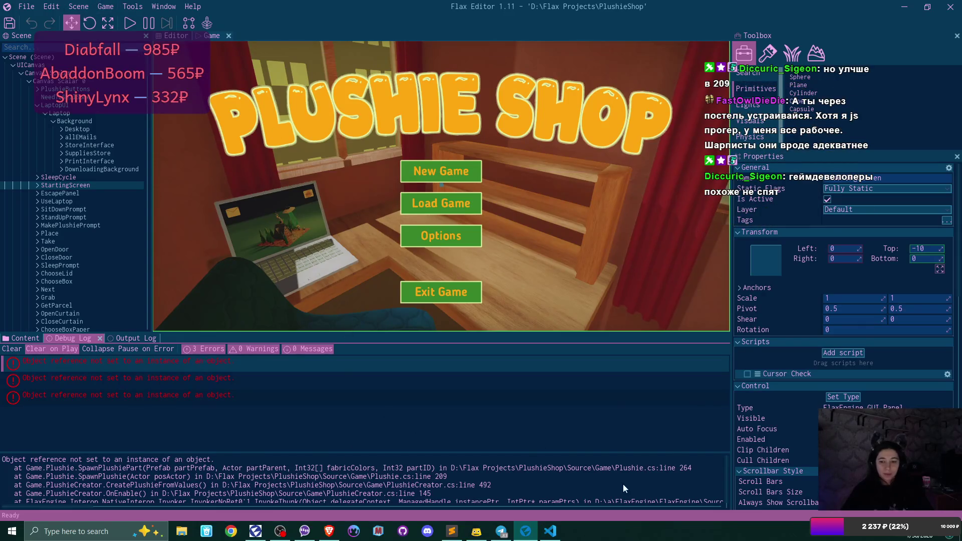
left_click(23, 335)
left_click(252, 416)
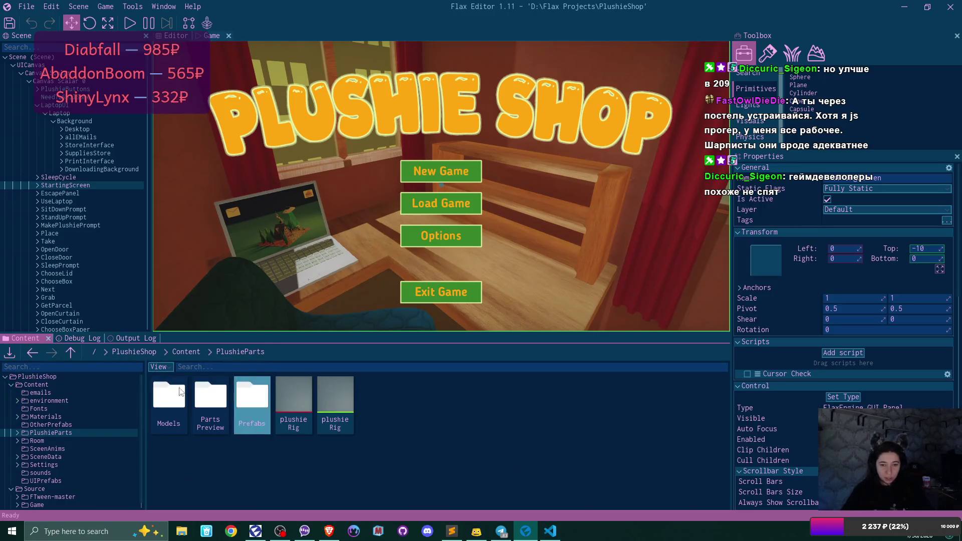
left_click(134, 352)
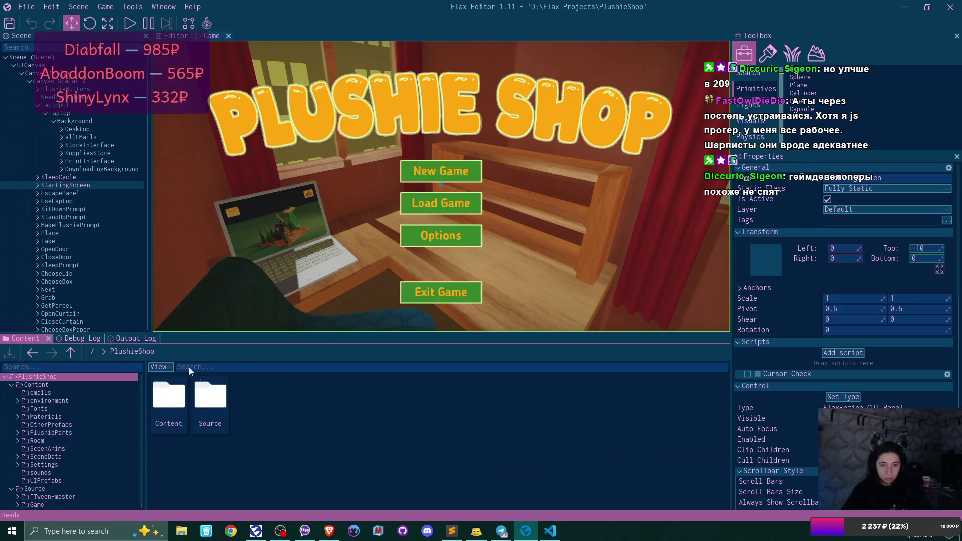
double_click(178, 403)
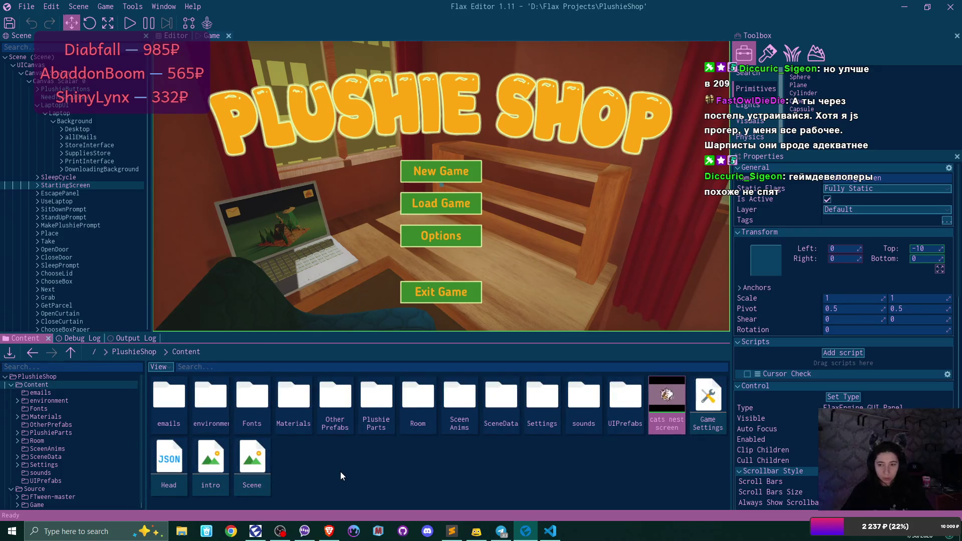
left_click(172, 457)
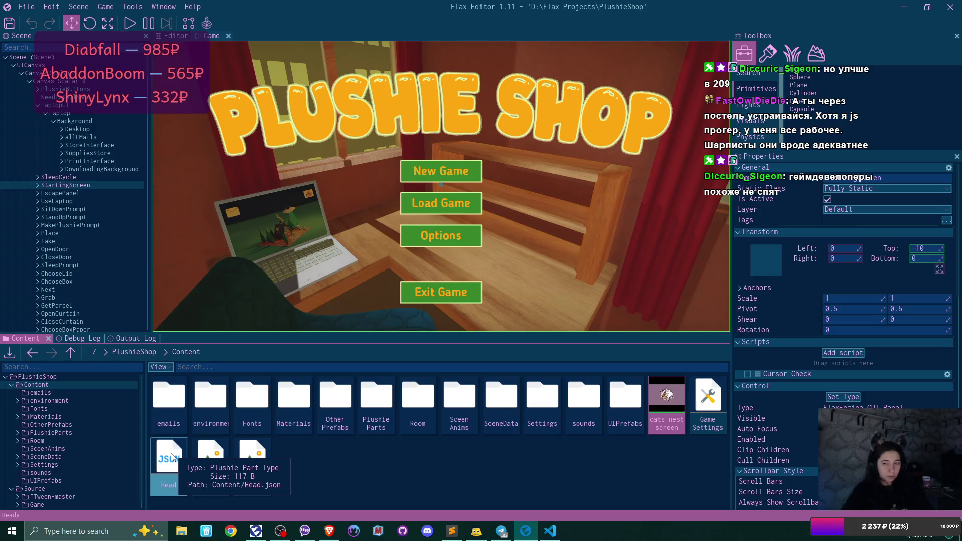
left_click(179, 502)
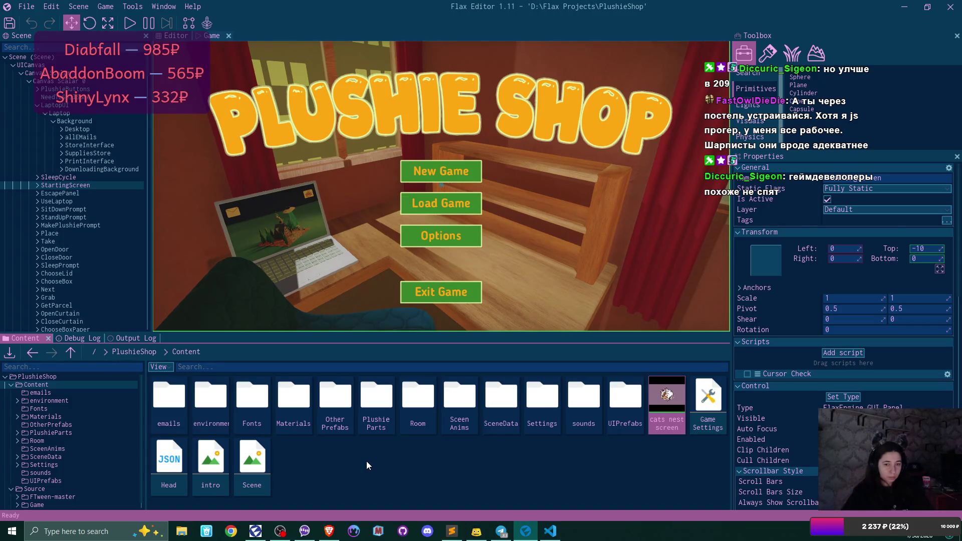
double_click(179, 459)
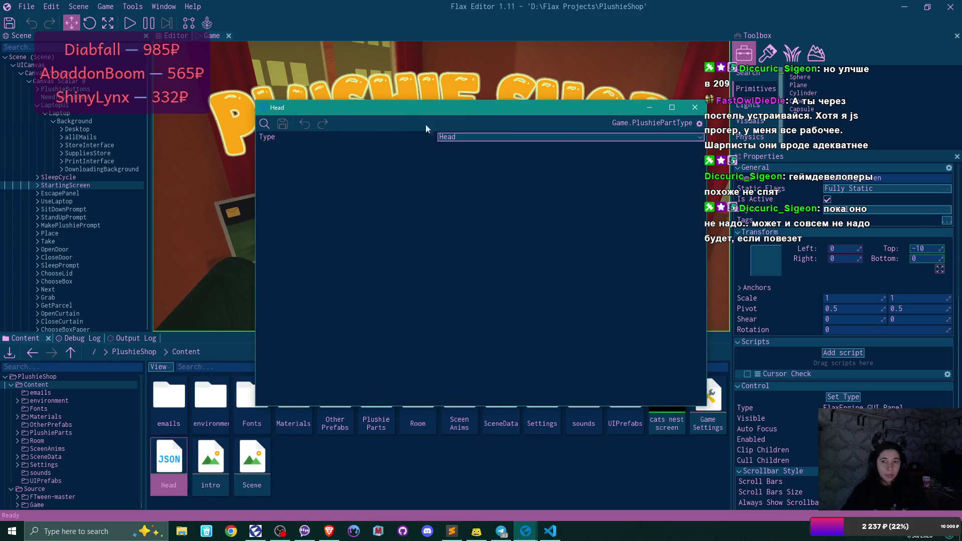
left_click(695, 107)
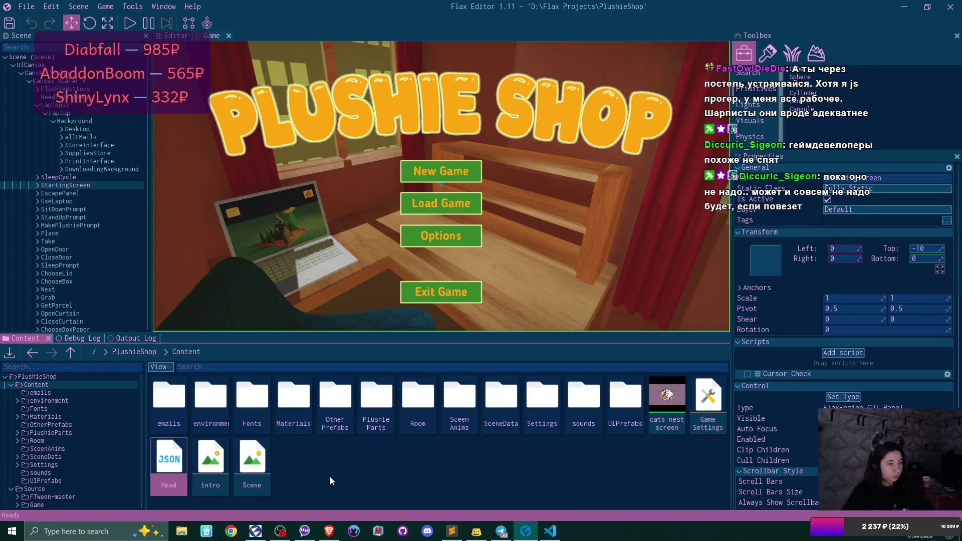
left_click(79, 338)
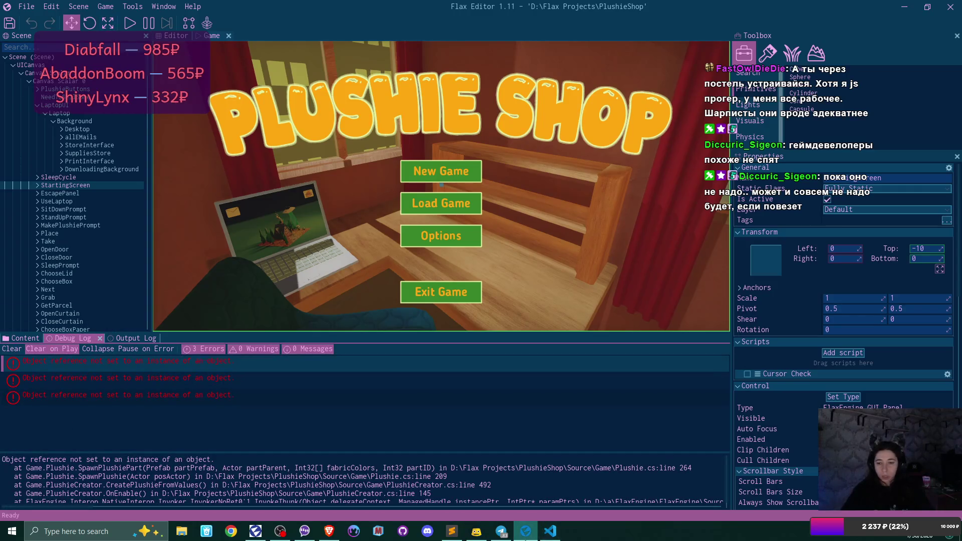
- Attach VS Code's debugger to the running Flax editor, then bring Flax Editor forward
left_click(558, 535)
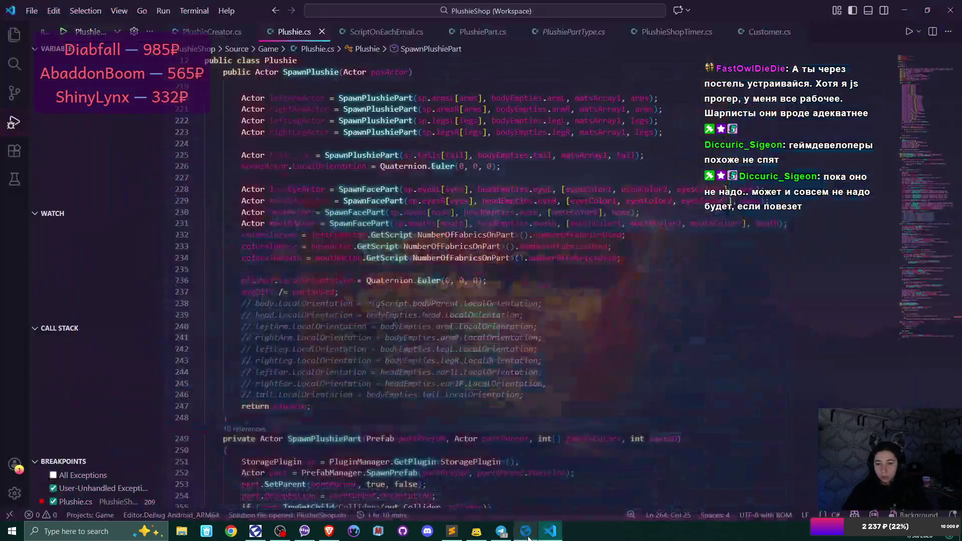
left_click(64, 32)
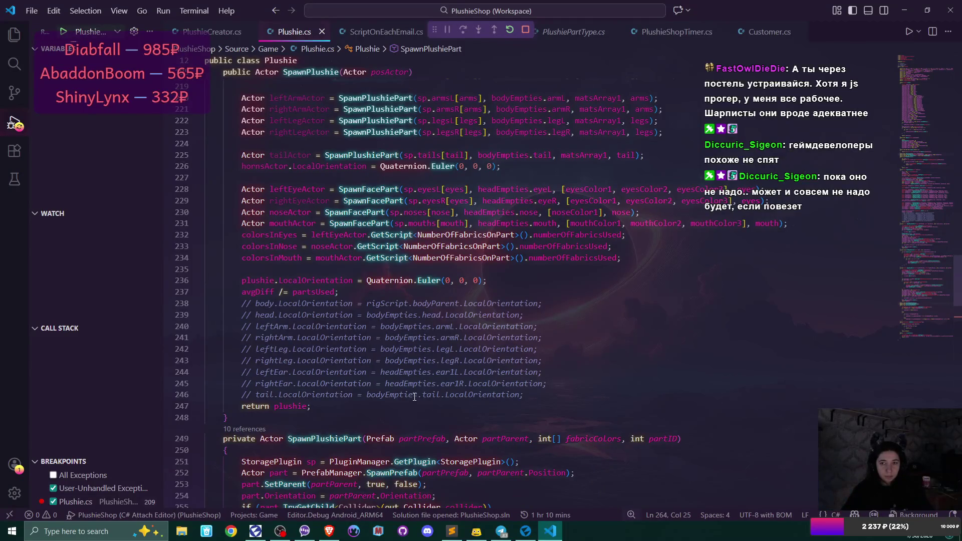
left_click(524, 531)
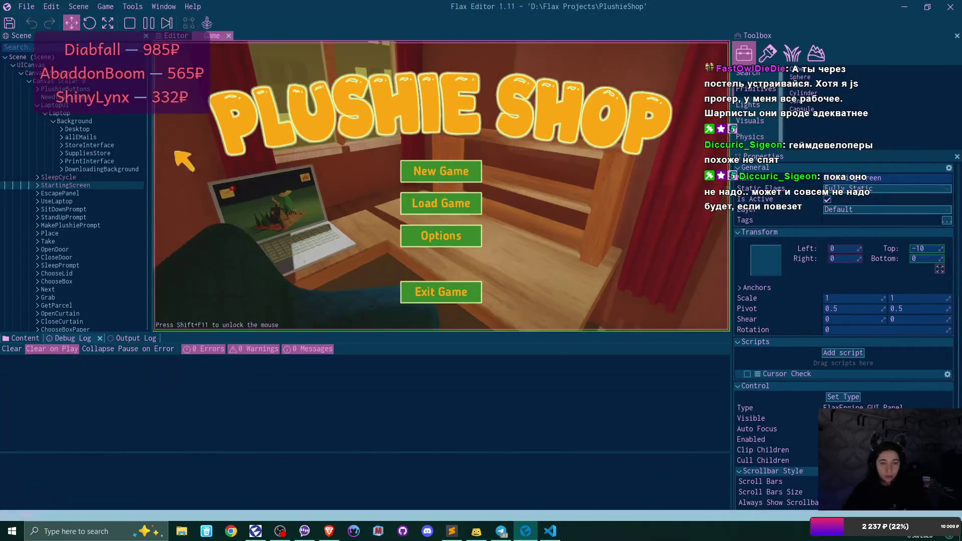
- Start a new game in save slot Game 1, confirming the overwrite
left_click(431, 173)
left_click(434, 175)
left_click(396, 238)
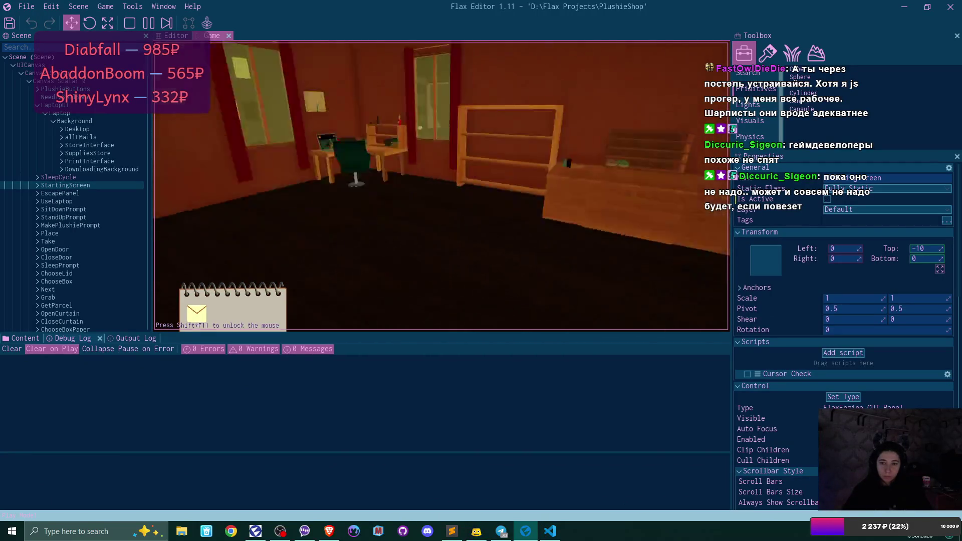
- Walk to the desk, open Bmail and accept the first order letter
key("w")
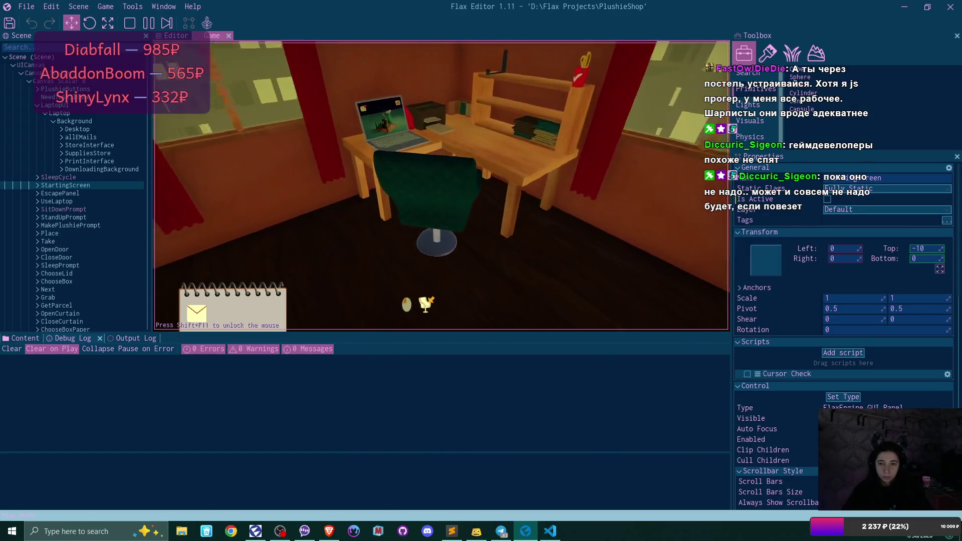
left_click(442, 185)
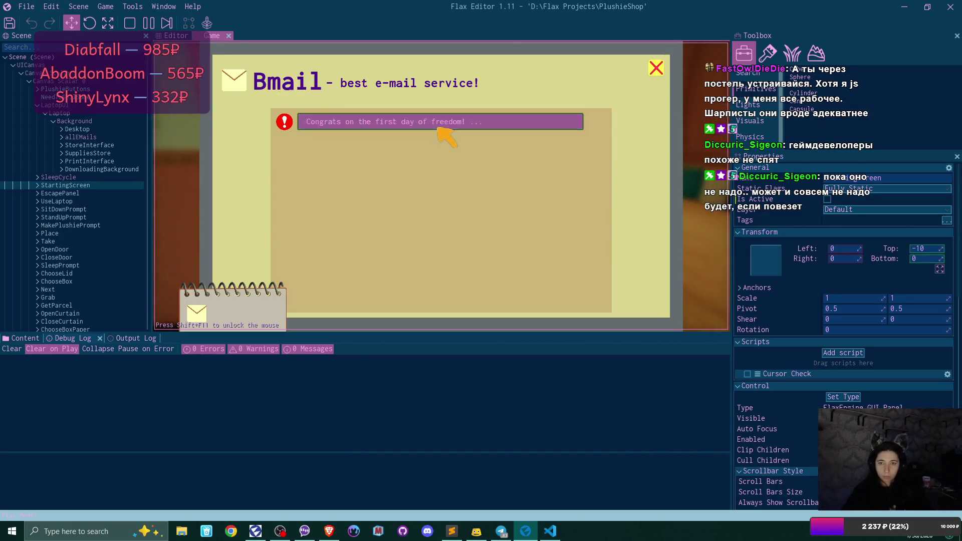
left_click(441, 126)
left_click(636, 283)
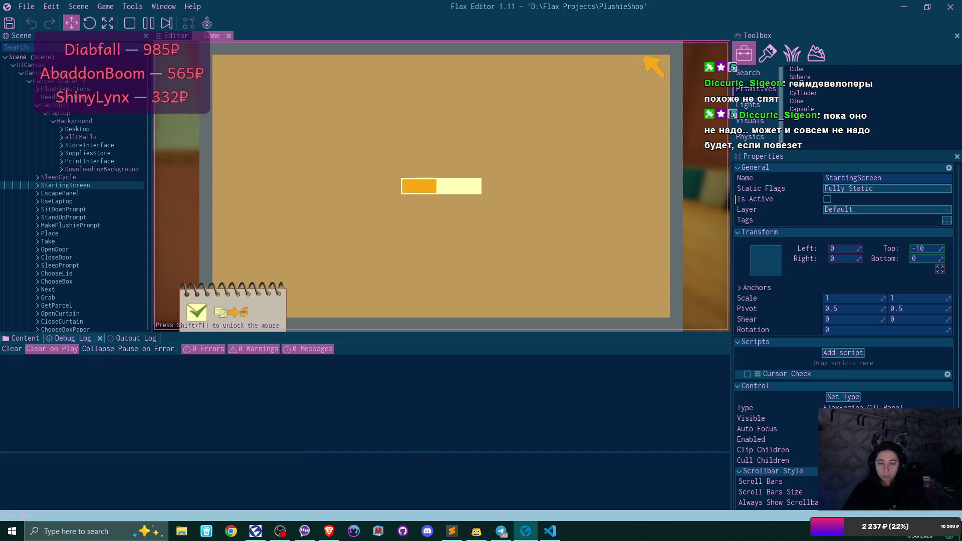
left_click(657, 66)
left_click(659, 70)
- Take the bear and bunny plushies from the laptop store and leave the laptop
left_click(644, 84)
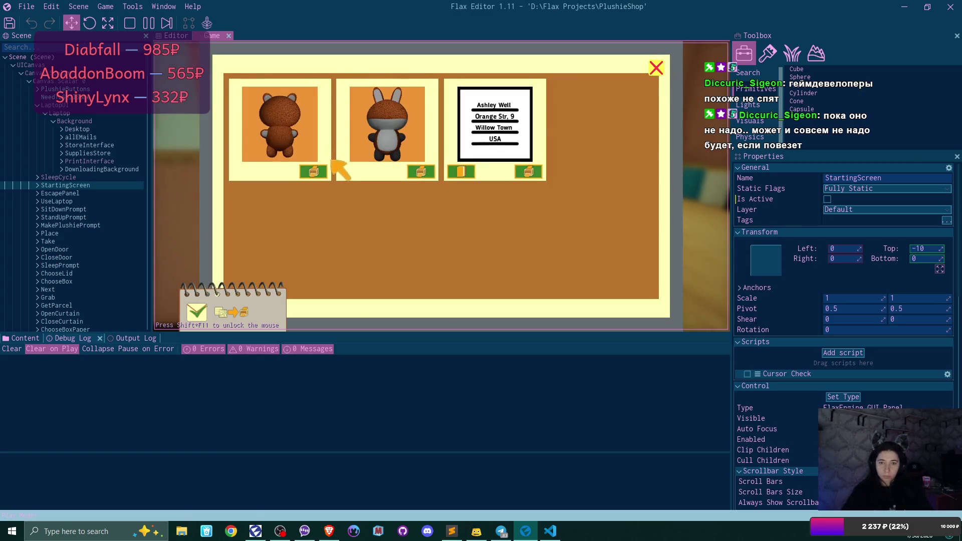
left_click(314, 172)
left_click(316, 173)
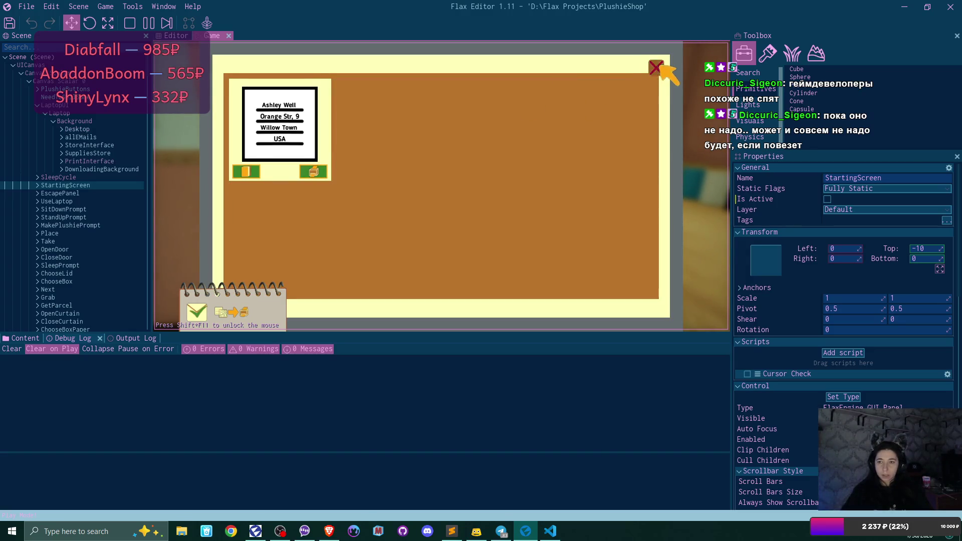
left_click(656, 67)
left_click(640, 303)
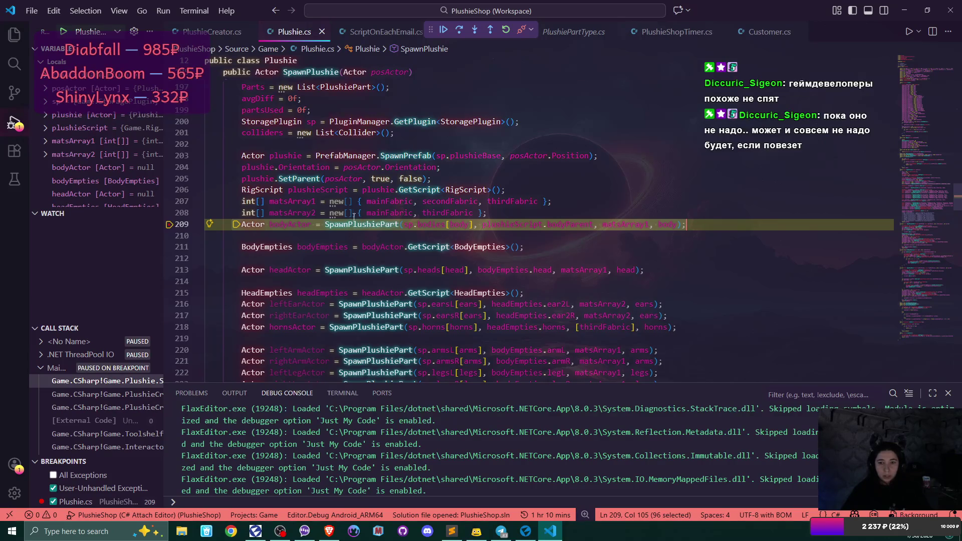
- Inspect bodyActor, sp.bodies, plushieScript and matsArray1 values at the line 209 breakpoint
mouse_move(283, 226)
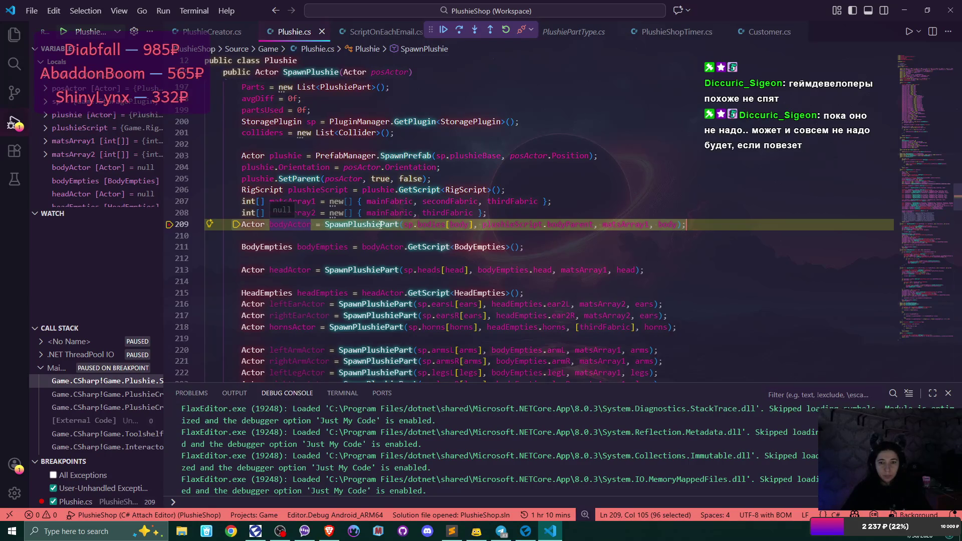
mouse_move(430, 224)
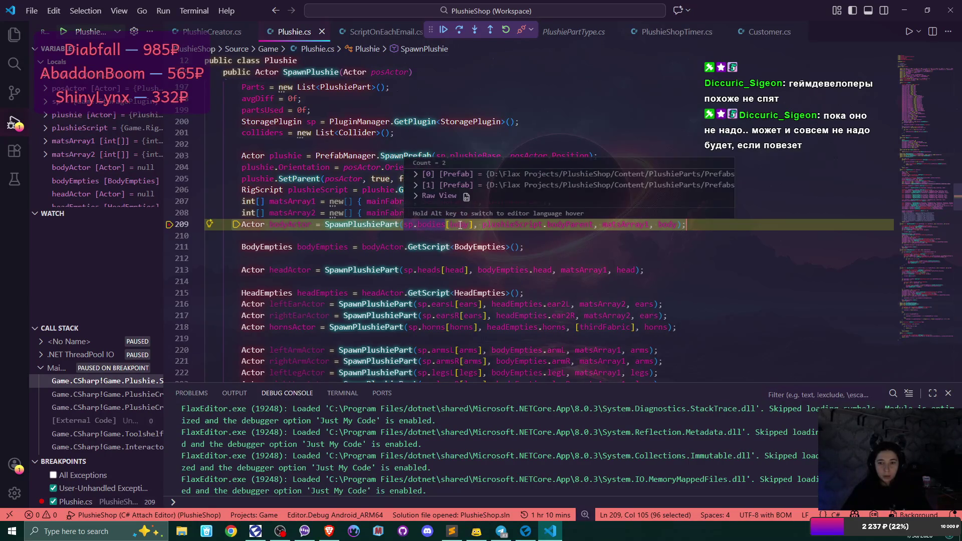
mouse_move(463, 225)
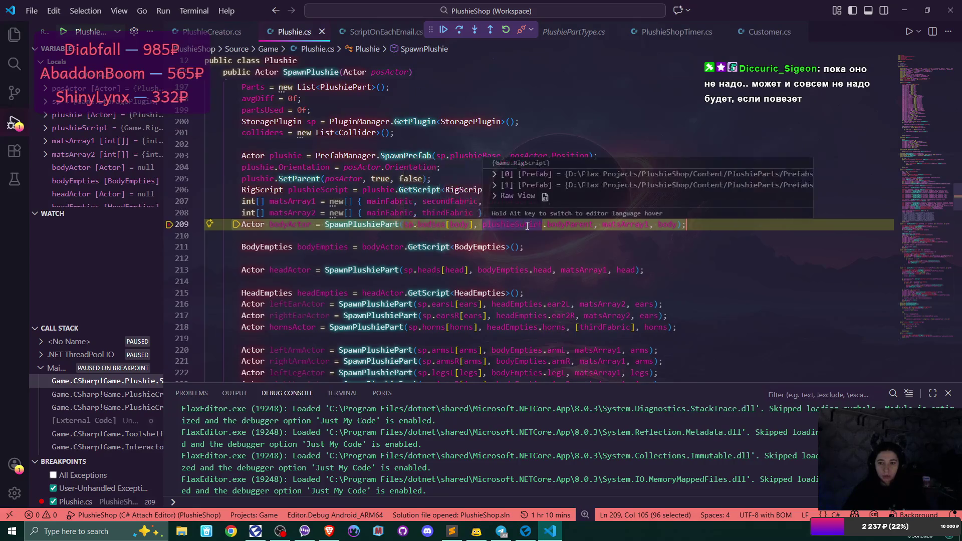
mouse_move(527, 226)
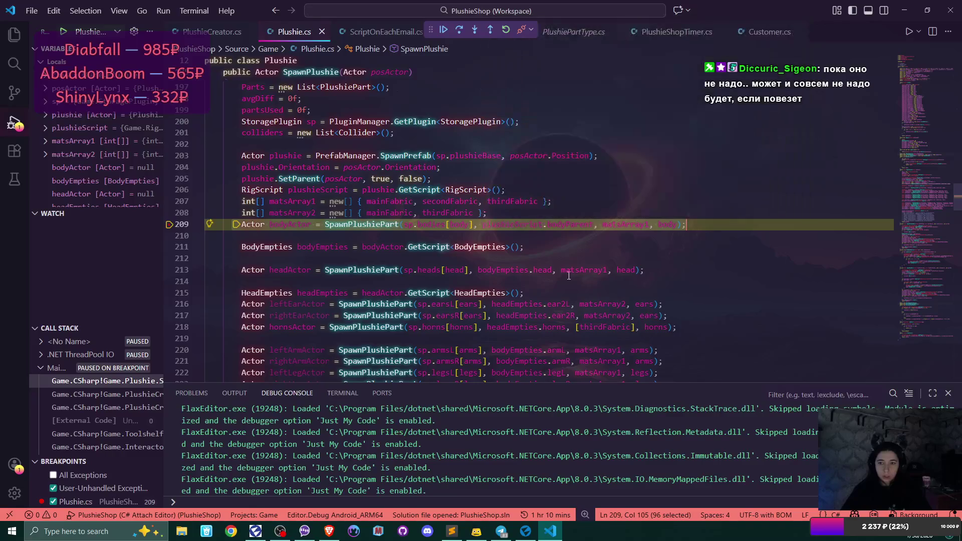
mouse_move(576, 222)
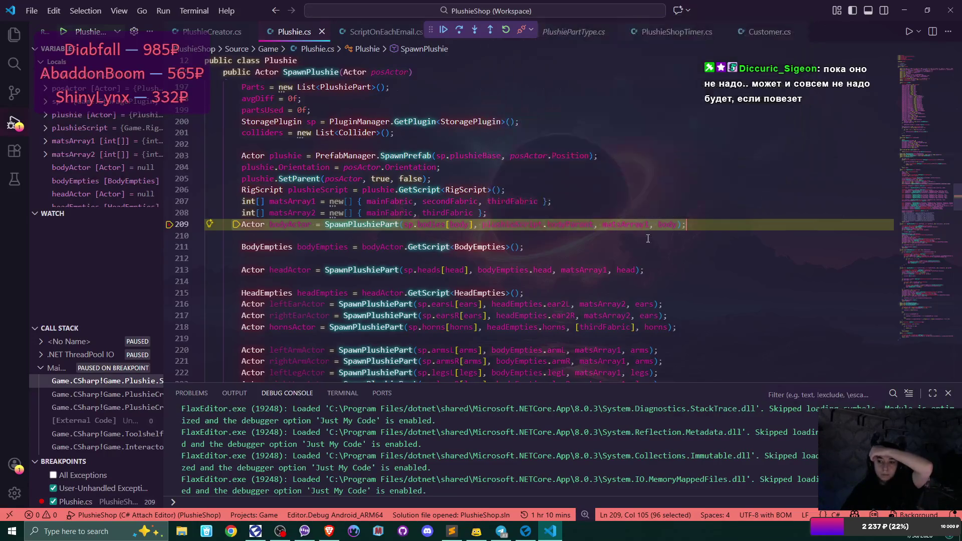
mouse_move(641, 225)
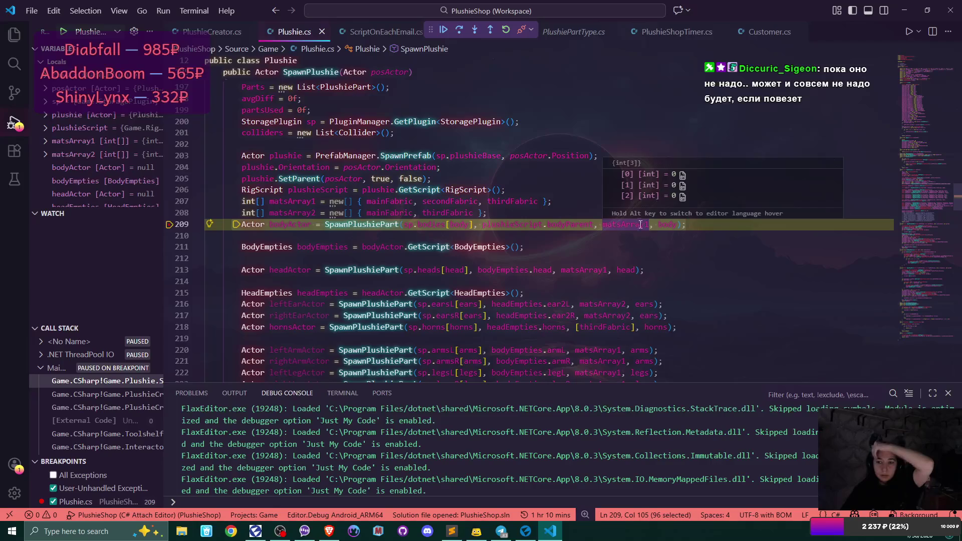
mouse_move(674, 224)
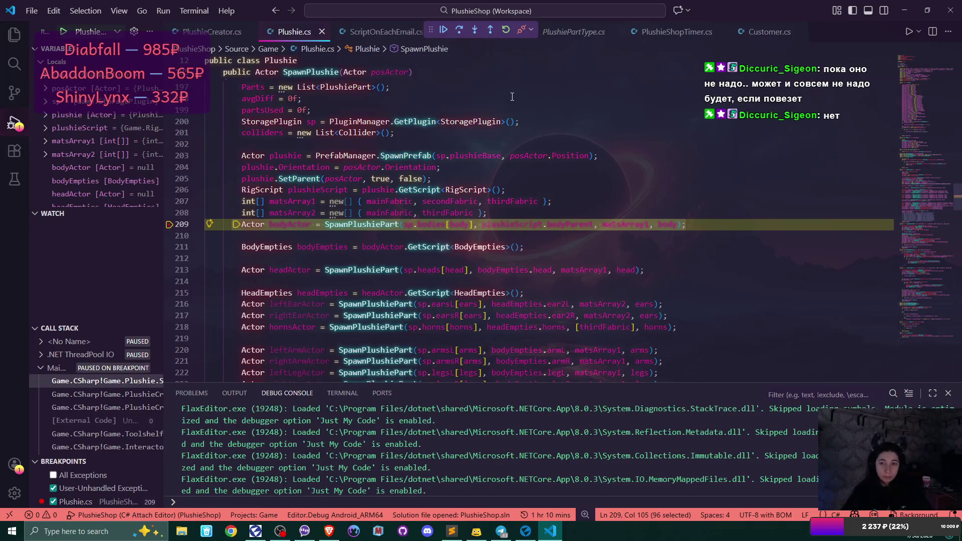
- Step into SpawnPlushiePart, past the storage plugin lookup, and into NumberOfFabricsOnPart.cs line 13
left_click(474, 33)
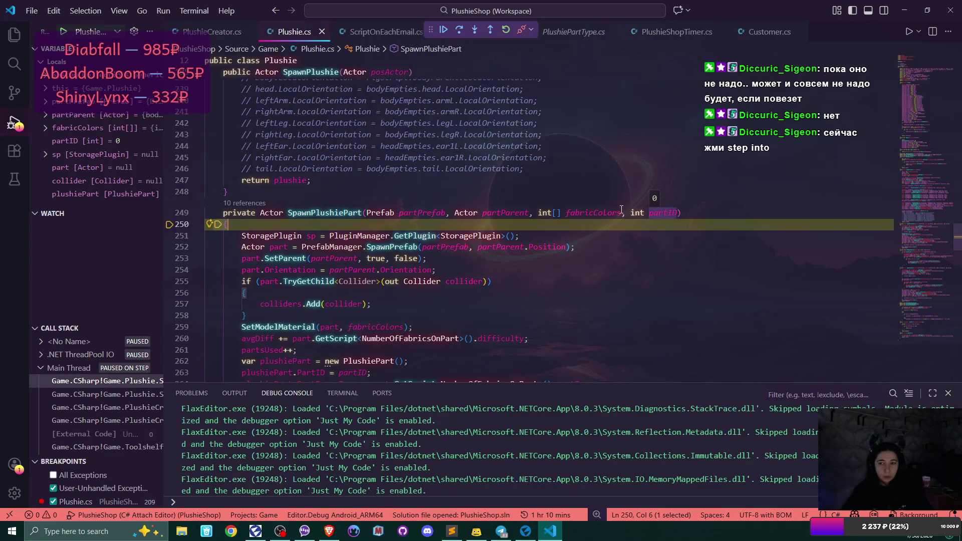
mouse_move(620, 211)
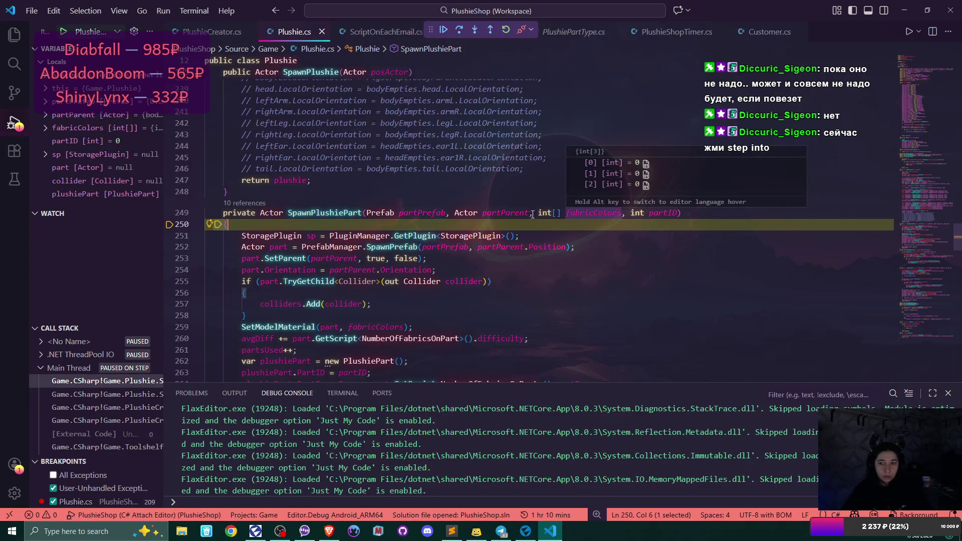
mouse_move(496, 213)
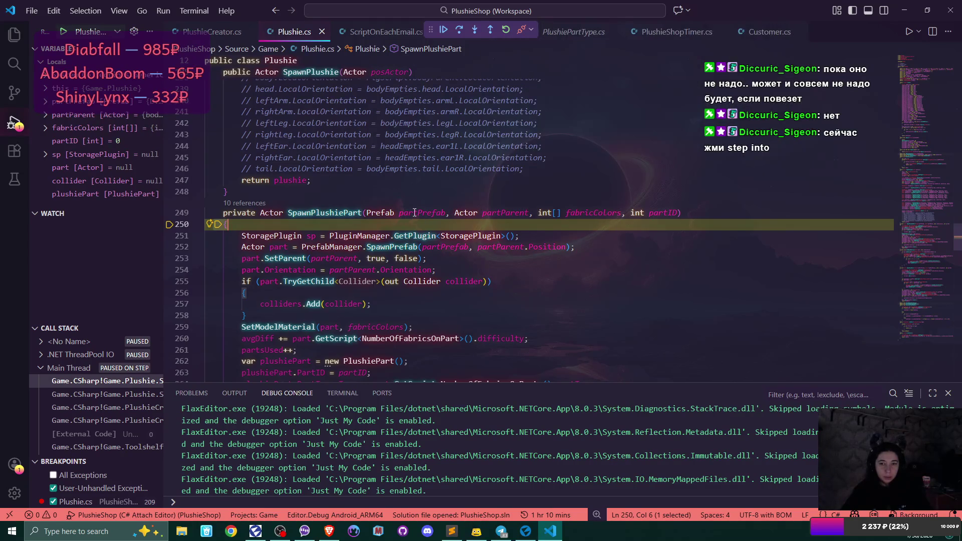
left_click(478, 32)
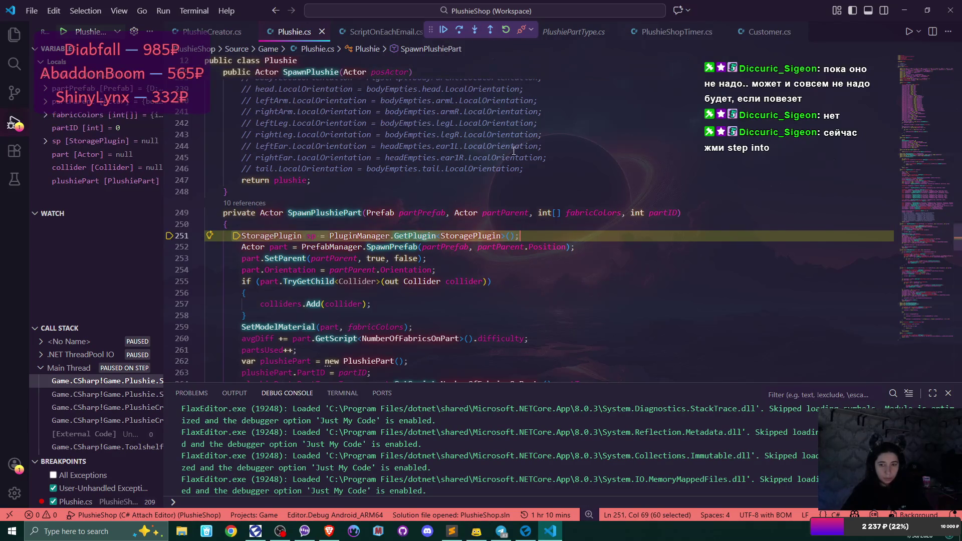
left_click(476, 32)
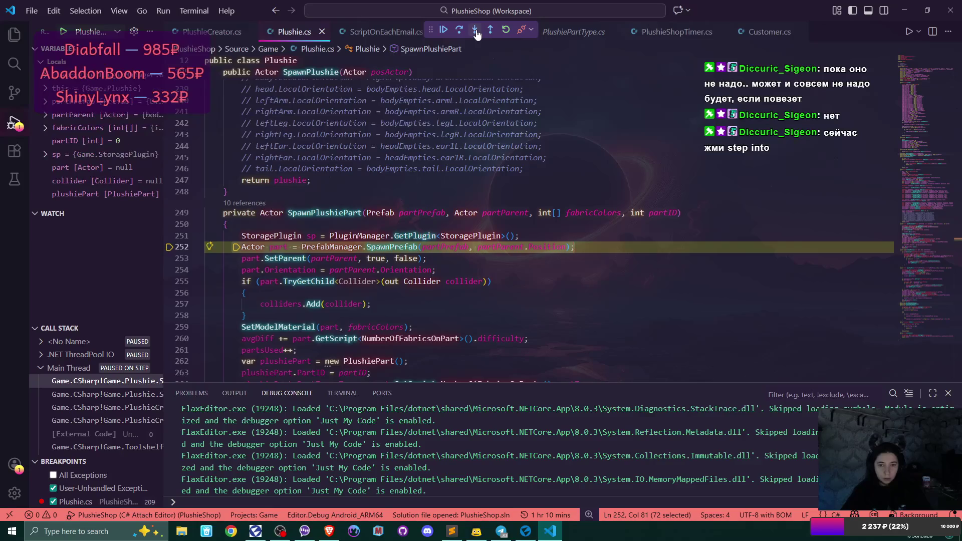
left_click(475, 32)
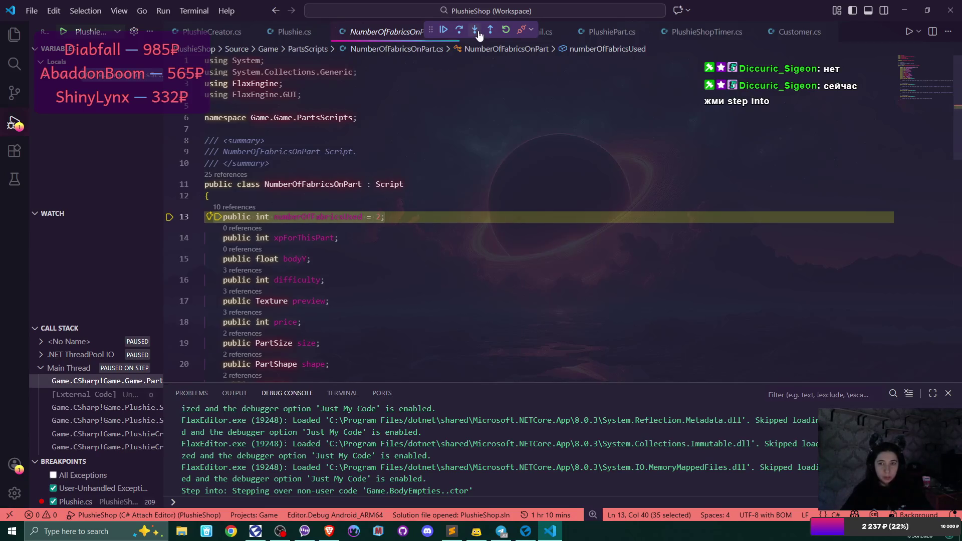
- Step through the part scripts' OnStart and BodyEmpties OnEnable methods back to Plushie.cs line 252
left_click(476, 32)
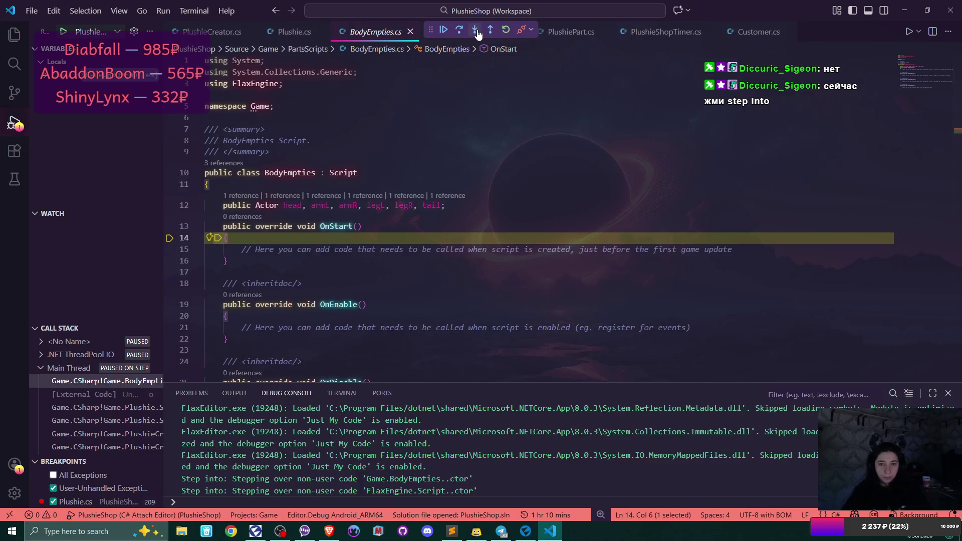
left_click(476, 32)
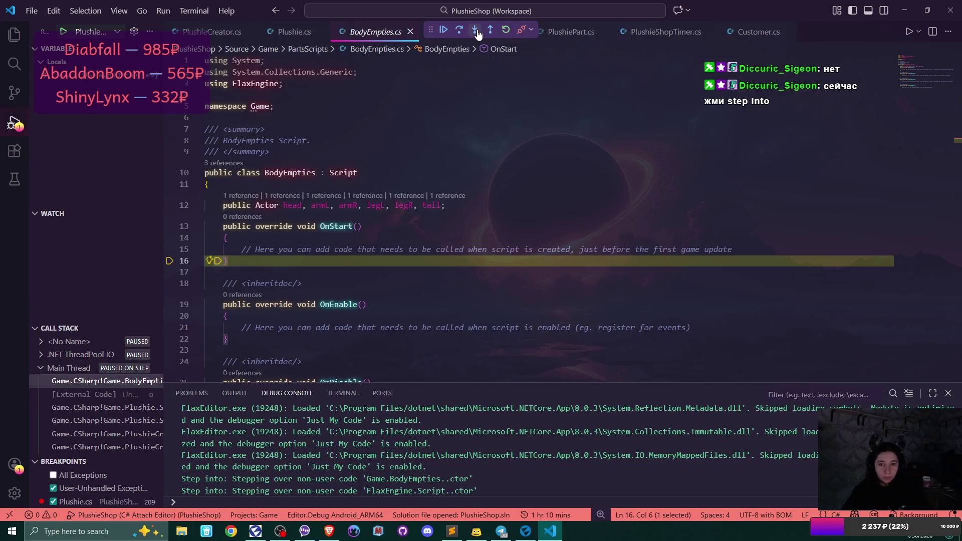
left_click(476, 32)
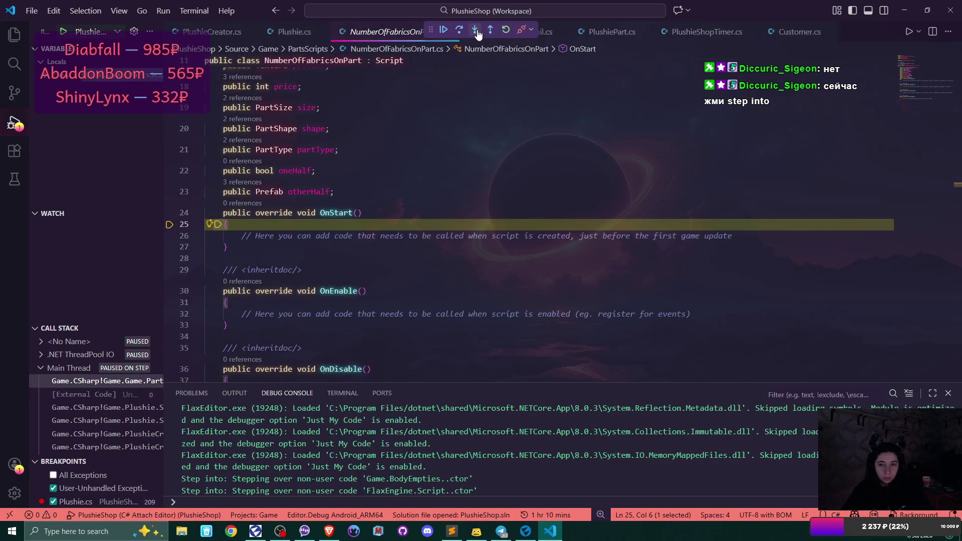
left_click(476, 32)
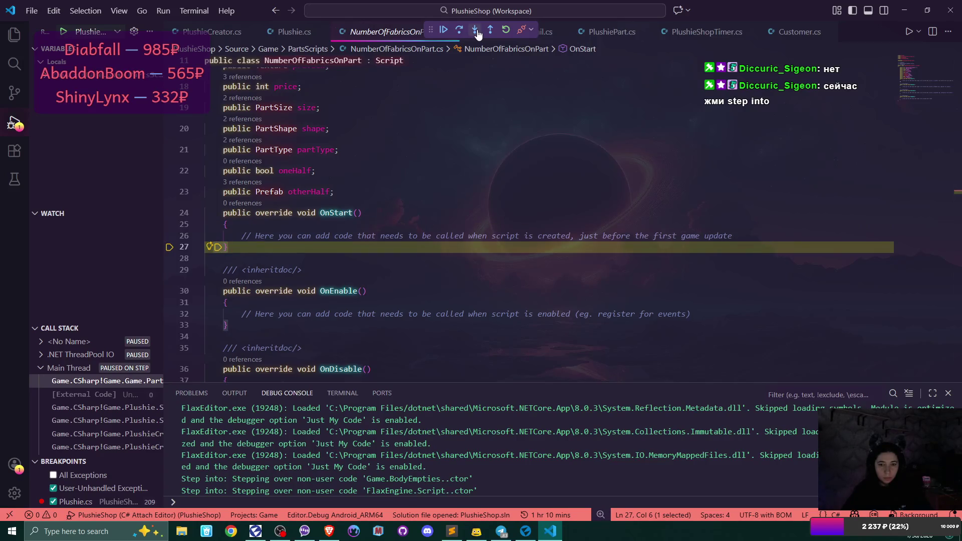
left_click(477, 32)
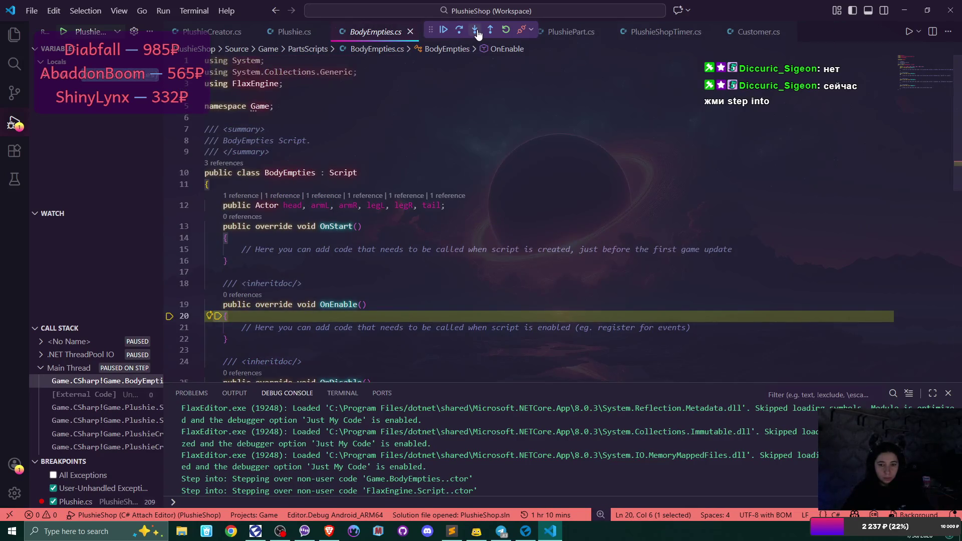
left_click(476, 32)
left_click(476, 32)
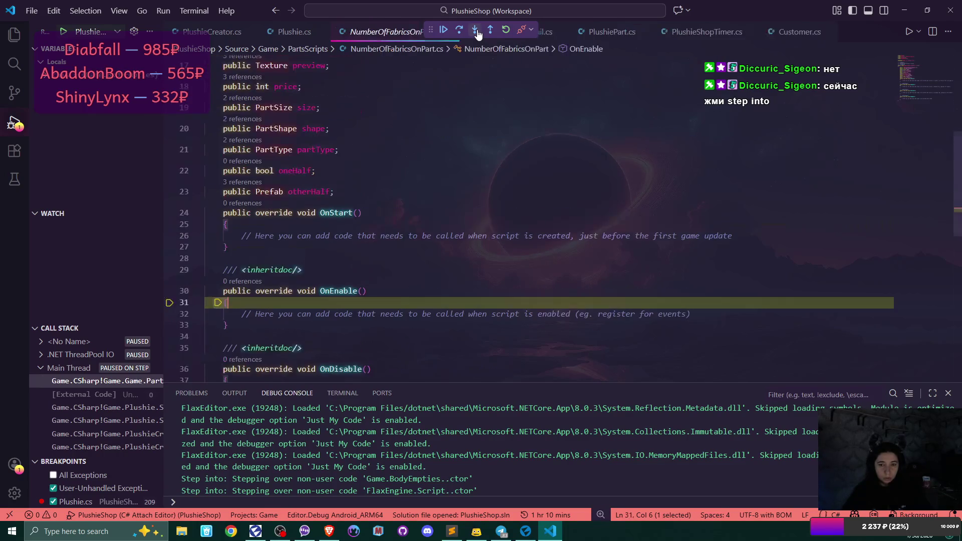
left_click(476, 32)
left_click(476, 32)
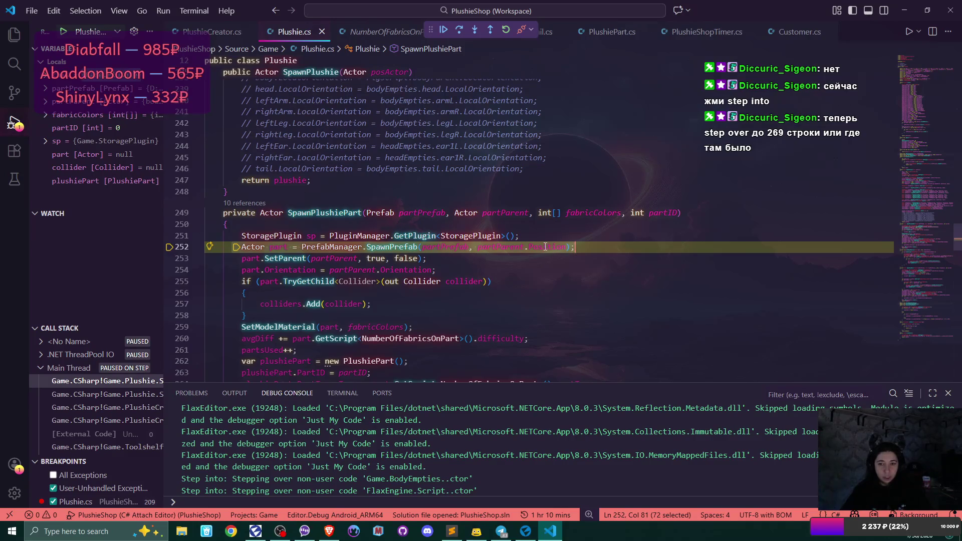
- Step over the prefab spawn, orientation and collider lines, then into SetModelMaterial on line 259
left_click(475, 34)
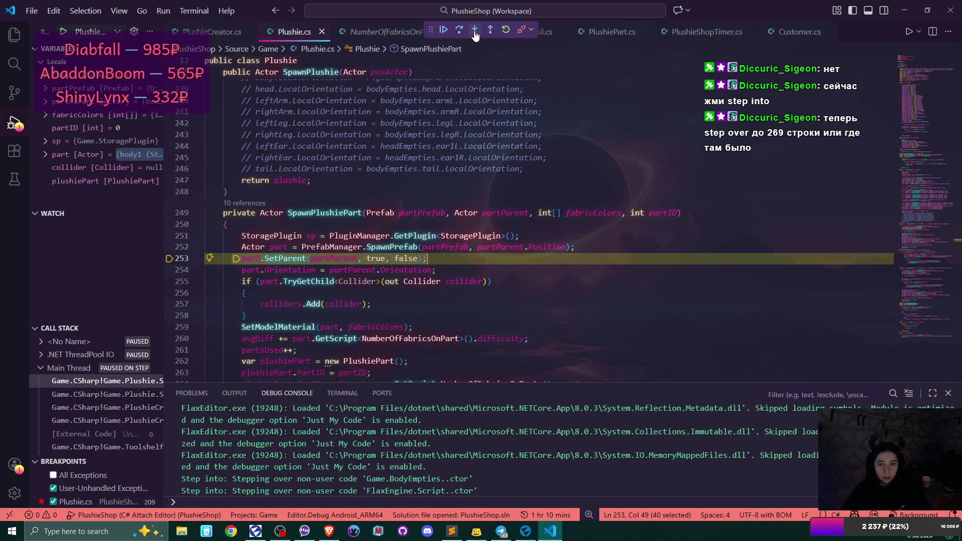
left_click(476, 34)
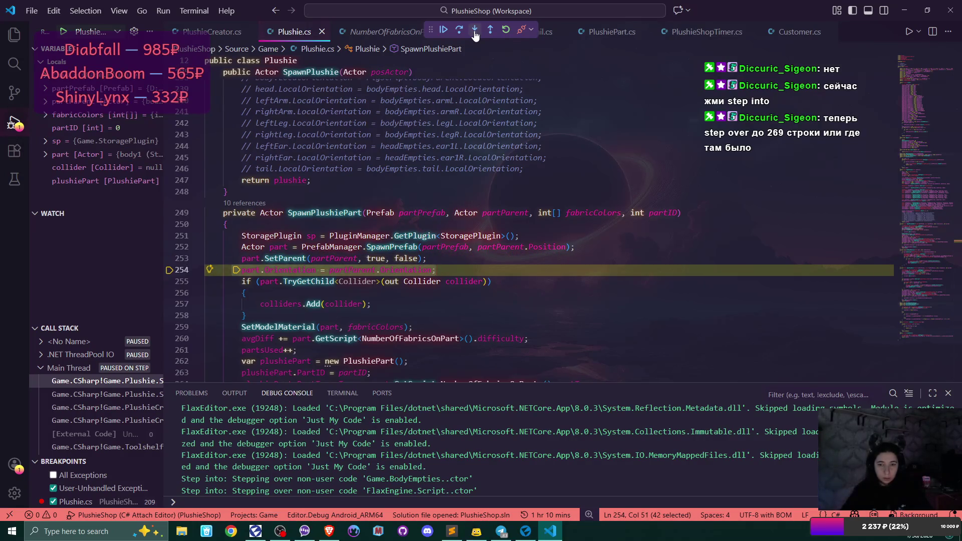
left_click(475, 34)
left_click(475, 34)
left_click(475, 34)
left_click(475, 34)
left_click(475, 34)
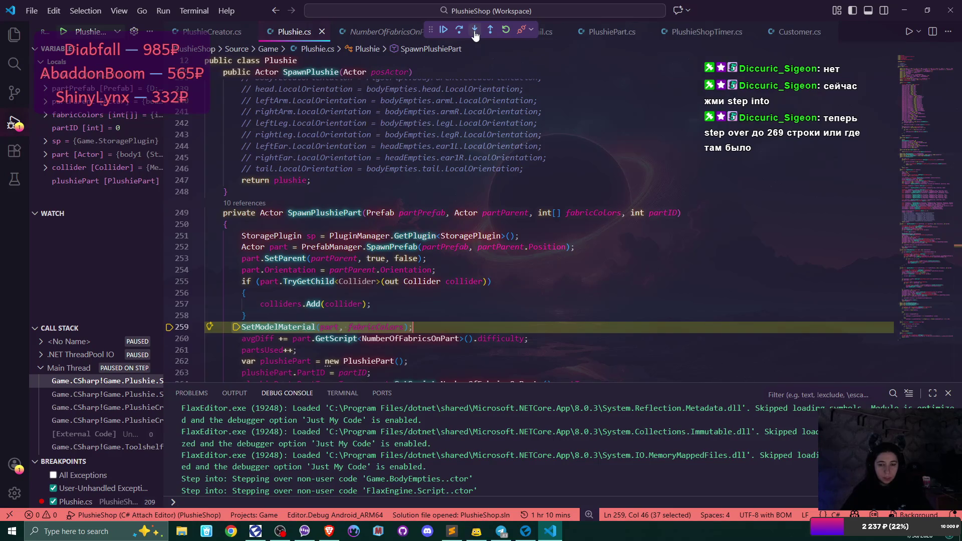
left_click(475, 34)
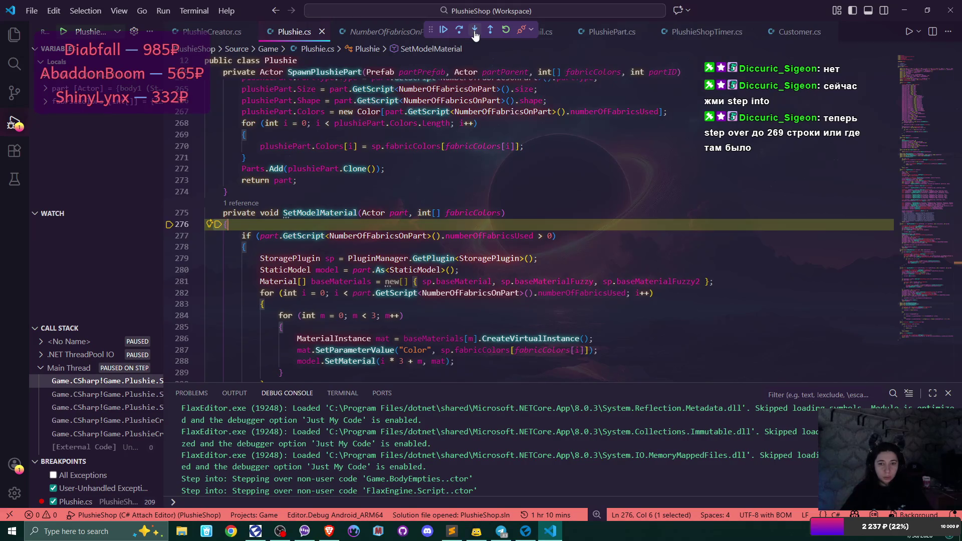
- Step through SetModelMaterial's setup and nested material loops until m reaches 3, returning to line 259
left_click(474, 31)
left_click(475, 31)
left_click(475, 31)
left_click(474, 31)
left_click(475, 31)
left_click(475, 31)
left_click(474, 31)
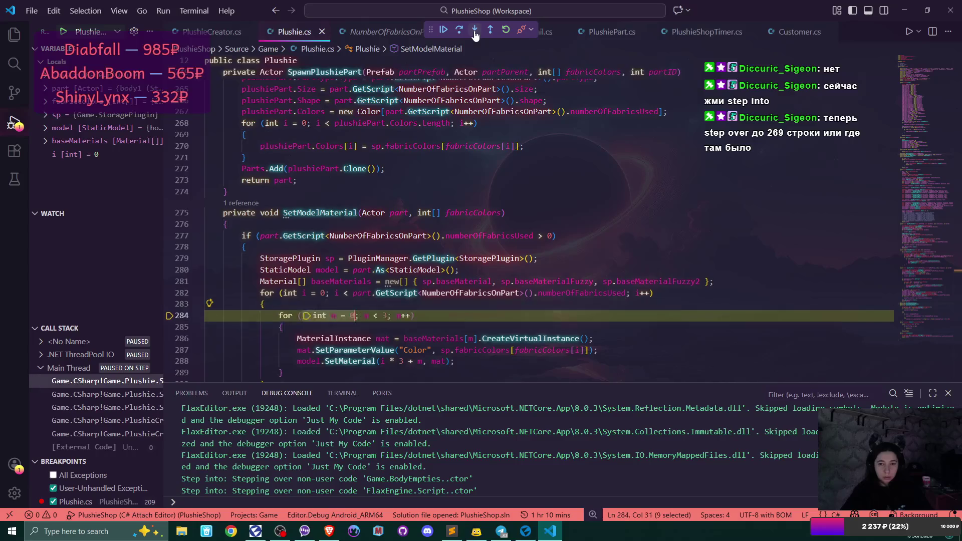
left_click(475, 31)
left_click(475, 31)
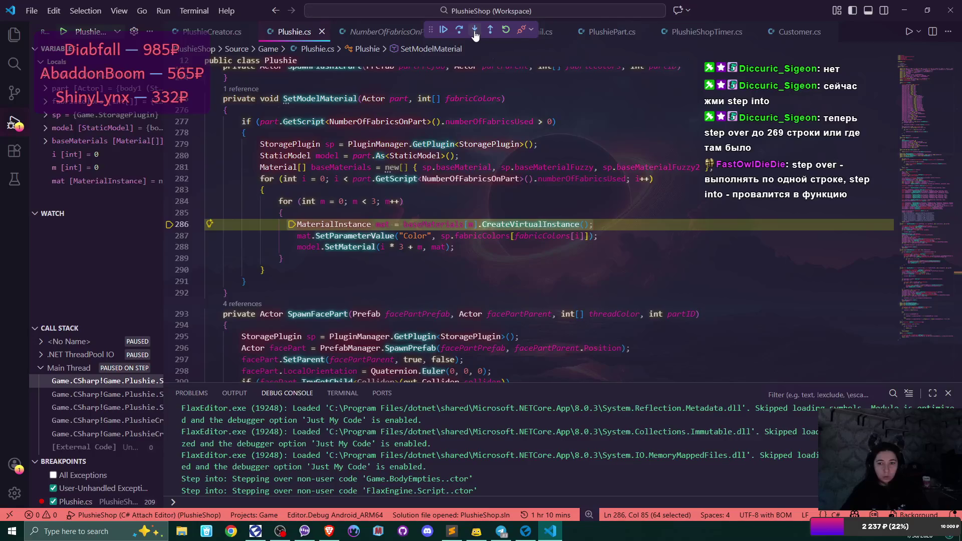
left_click(475, 31)
left_click(474, 31)
left_click(475, 31)
left_click(475, 31)
left_click(475, 31)
left_click(474, 31)
left_click(474, 31)
left_click(475, 31)
left_click(475, 31)
left_click(475, 31)
left_click(474, 31)
left_click(475, 31)
left_click(475, 31)
left_click(475, 31)
left_click(475, 31)
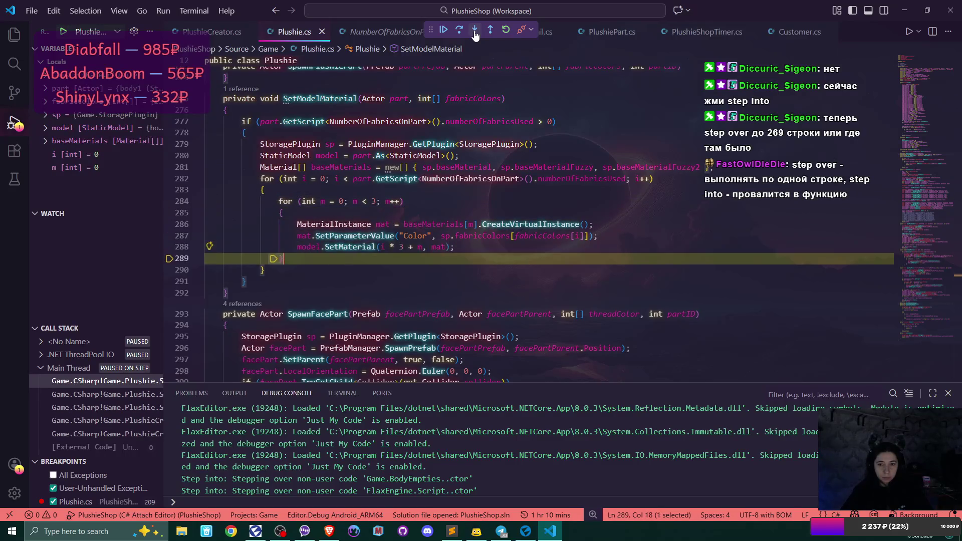
left_click(475, 31)
left_click(474, 31)
left_click(475, 31)
left_click(475, 31)
left_click(475, 31)
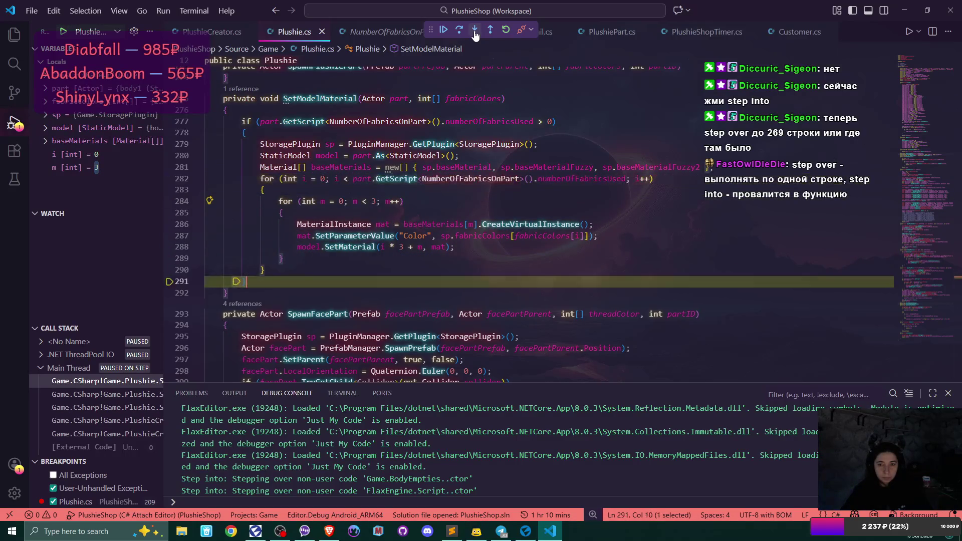
left_click(475, 31)
left_click(475, 31)
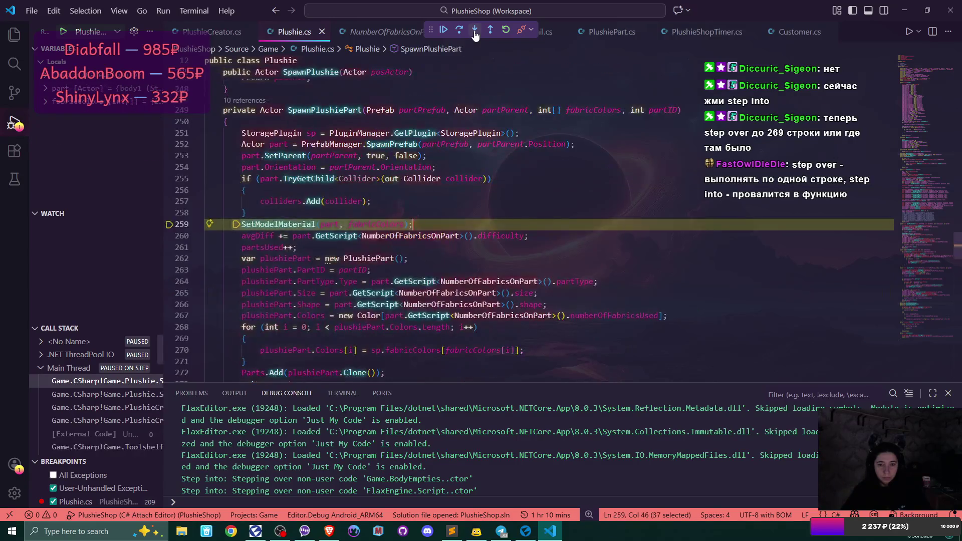
- Step past the difficulty and new PlushiePart lines, inspecting plushiePart and partID at the PartID assignment
left_click(475, 31)
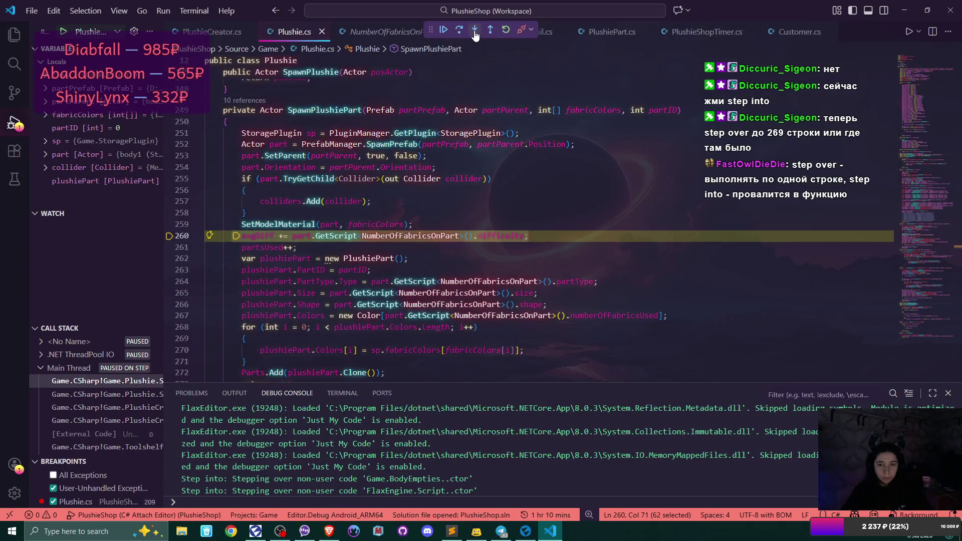
left_click(475, 31)
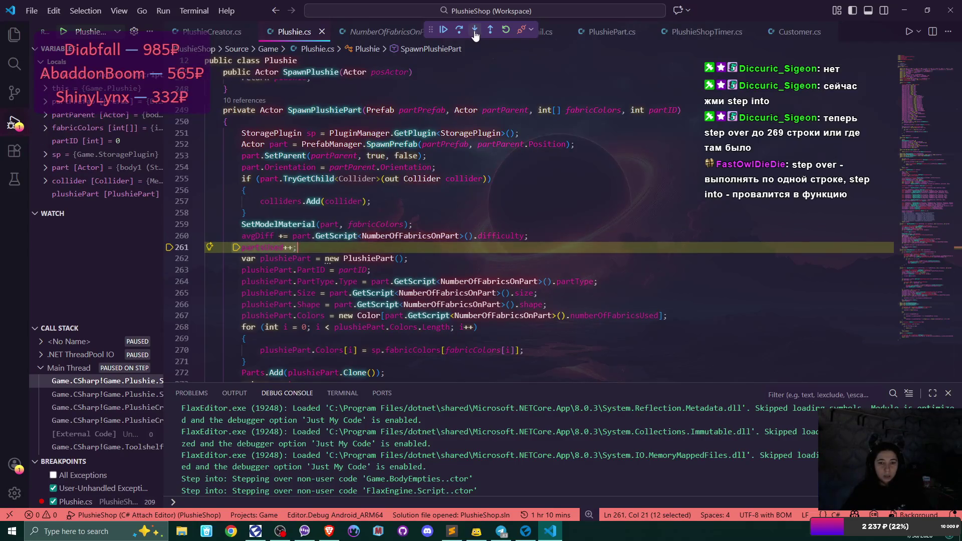
left_click(475, 32)
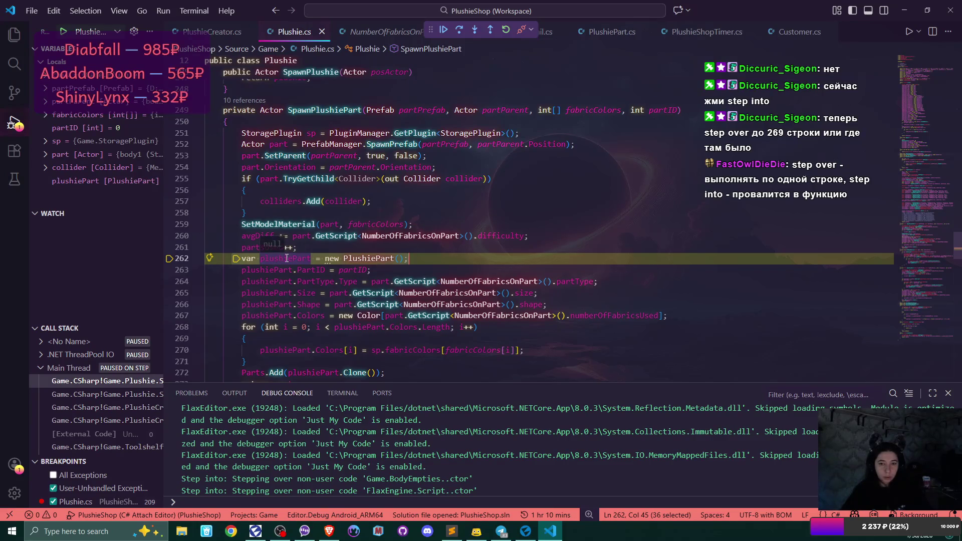
left_click(475, 31)
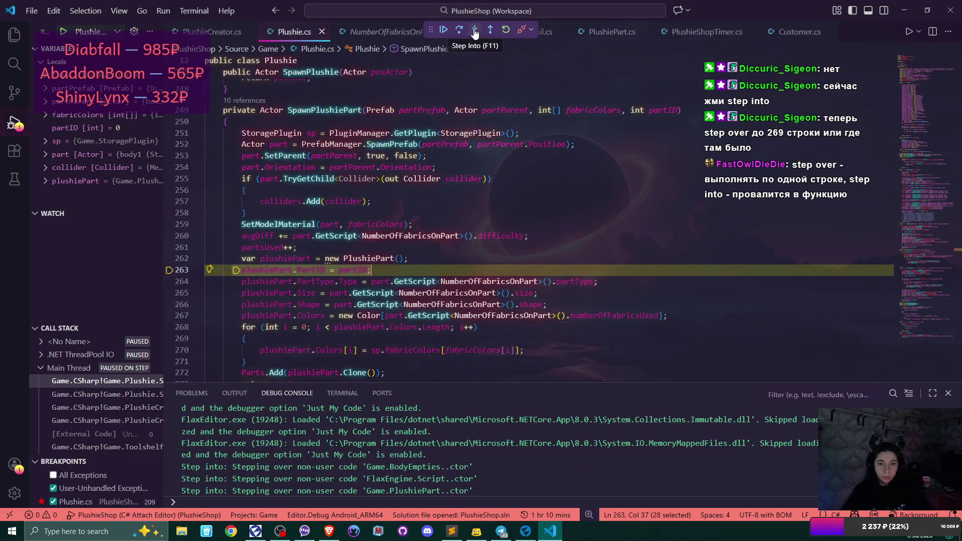
mouse_move(322, 271)
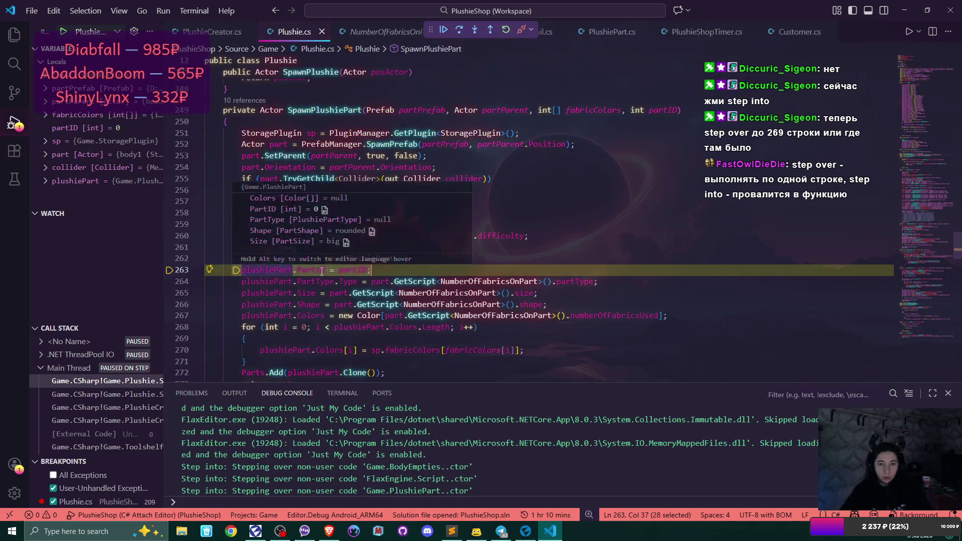
mouse_move(358, 271)
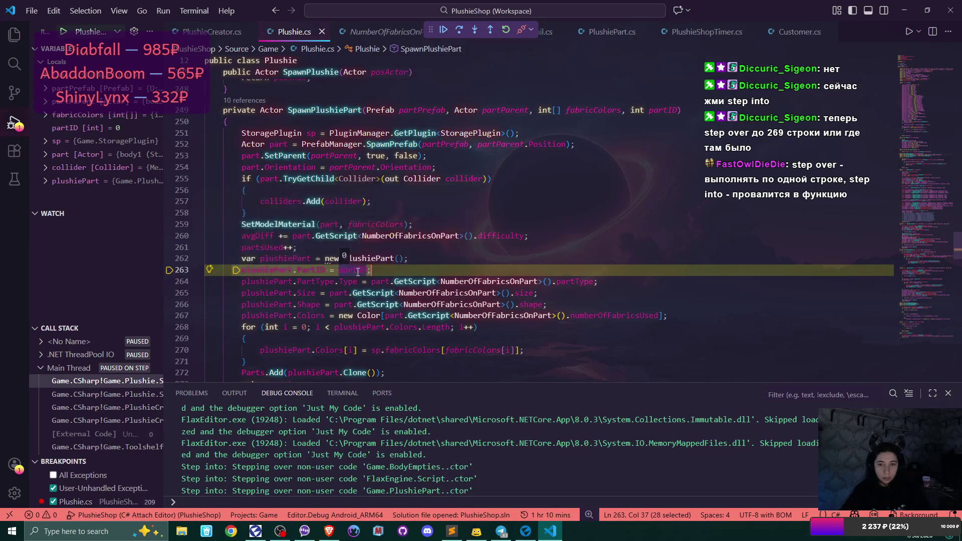
left_click(476, 31)
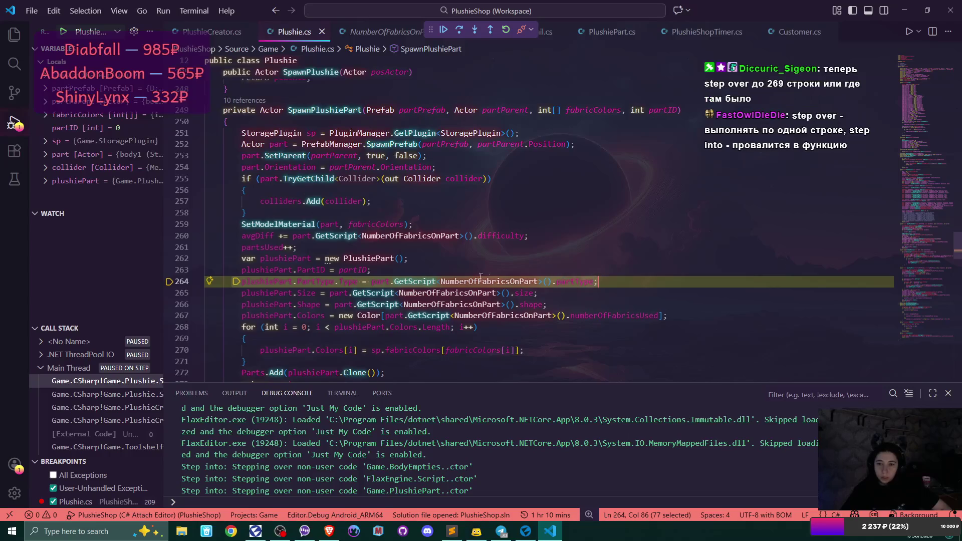
- Inspect part, plushiePart and PartType.Type, then run line 264, throwing a NullReferenceException
mouse_move(379, 282)
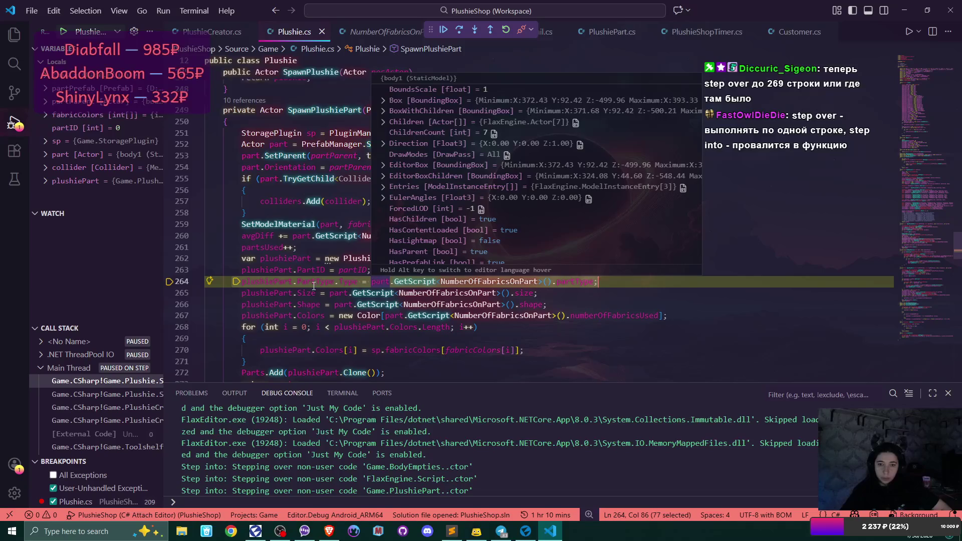
mouse_move(261, 282)
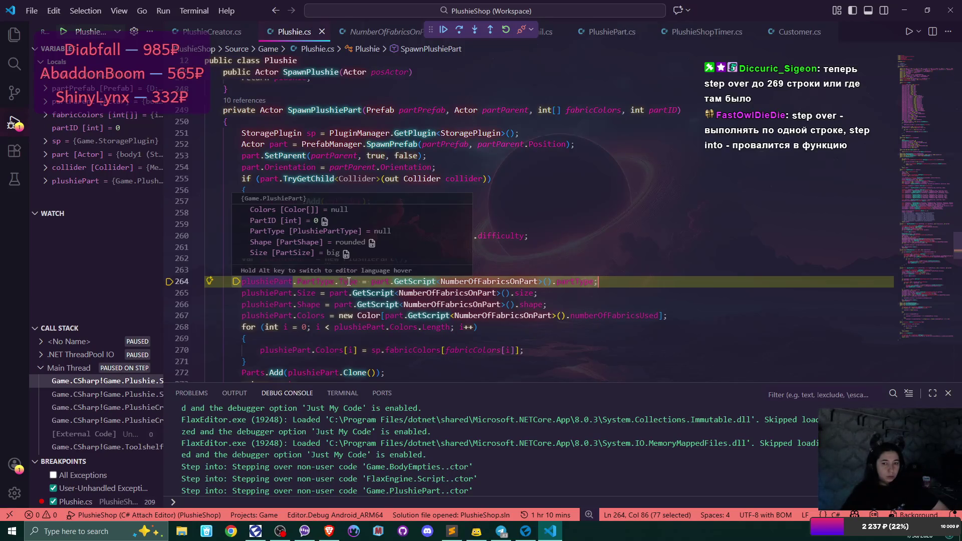
mouse_move(349, 281)
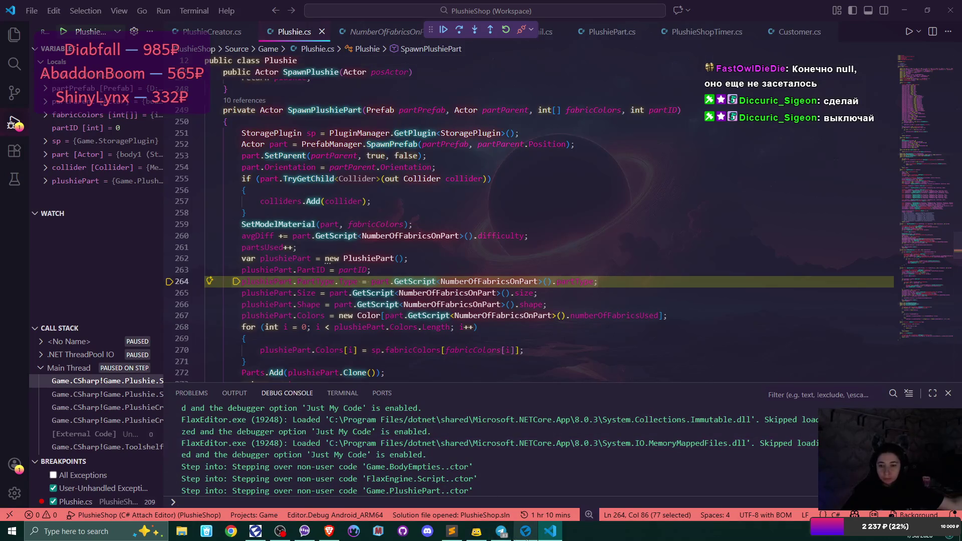
left_click(458, 36)
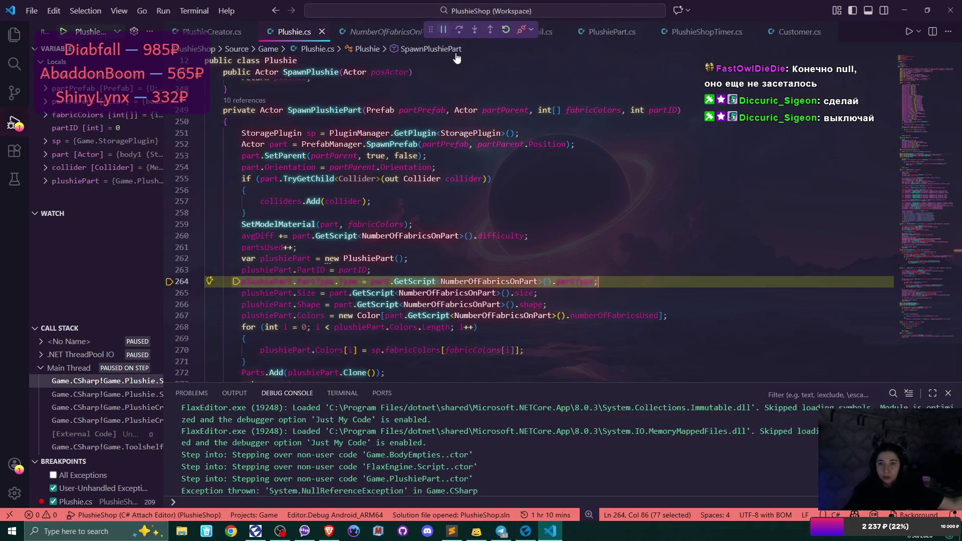
- Stop the running game in Flax Editor and disconnect the VS Code debugger
left_click(525, 531)
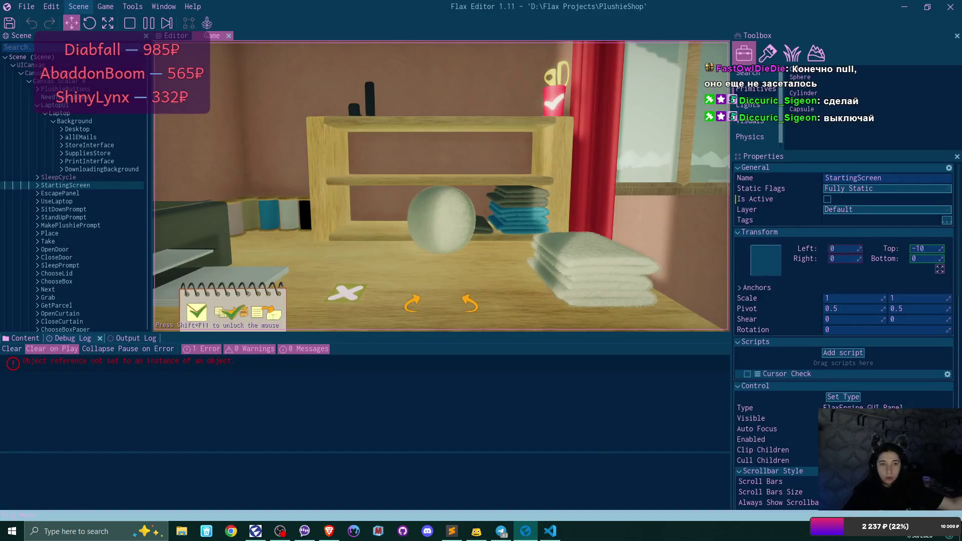
left_click(130, 23)
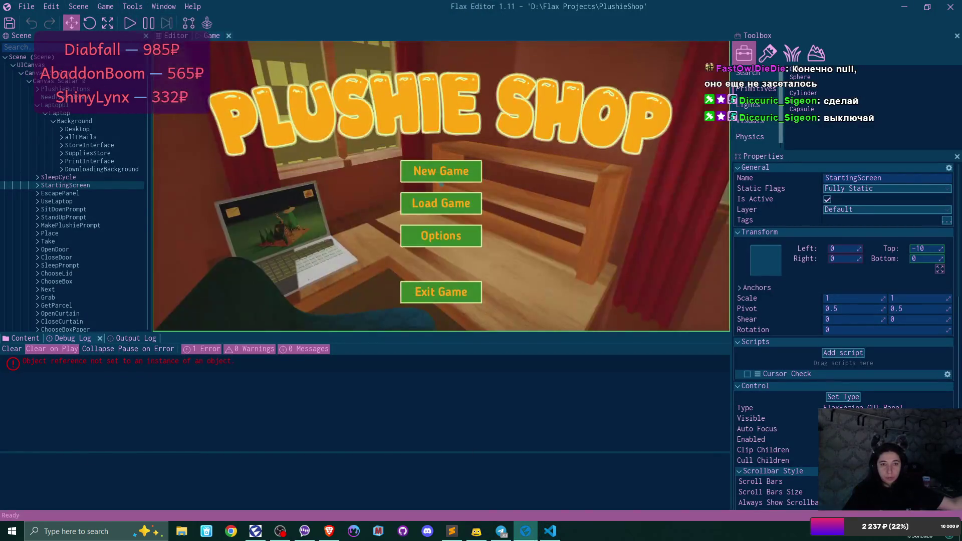
left_click(550, 531)
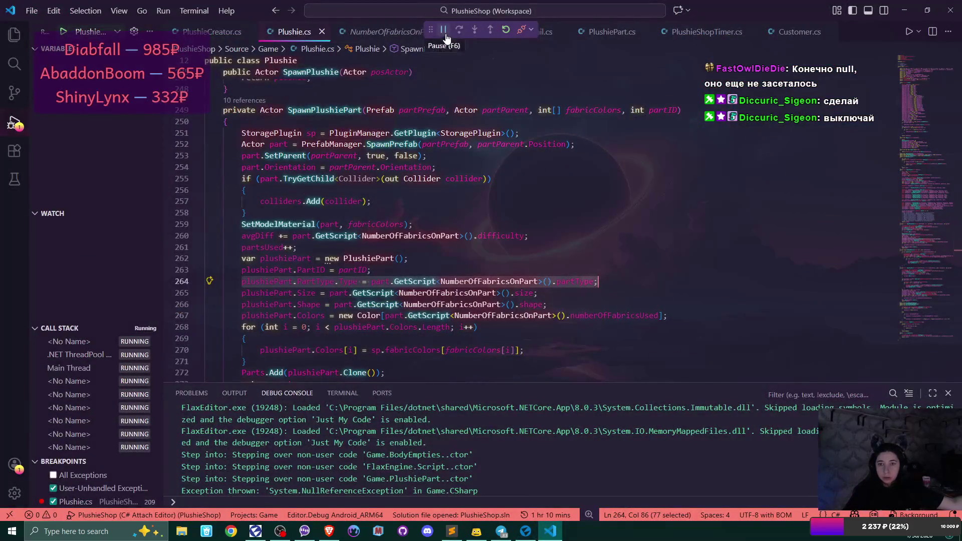
left_click(527, 34)
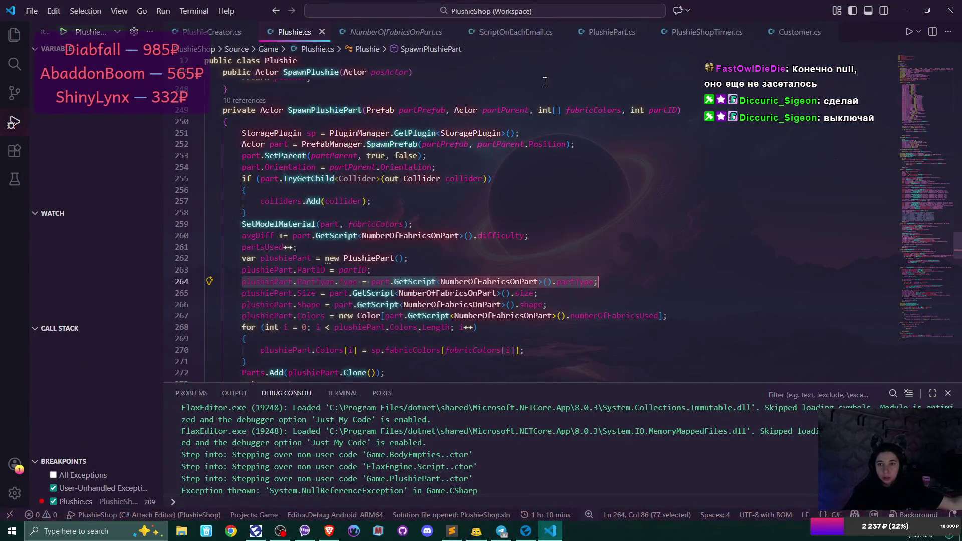
key("Escape")
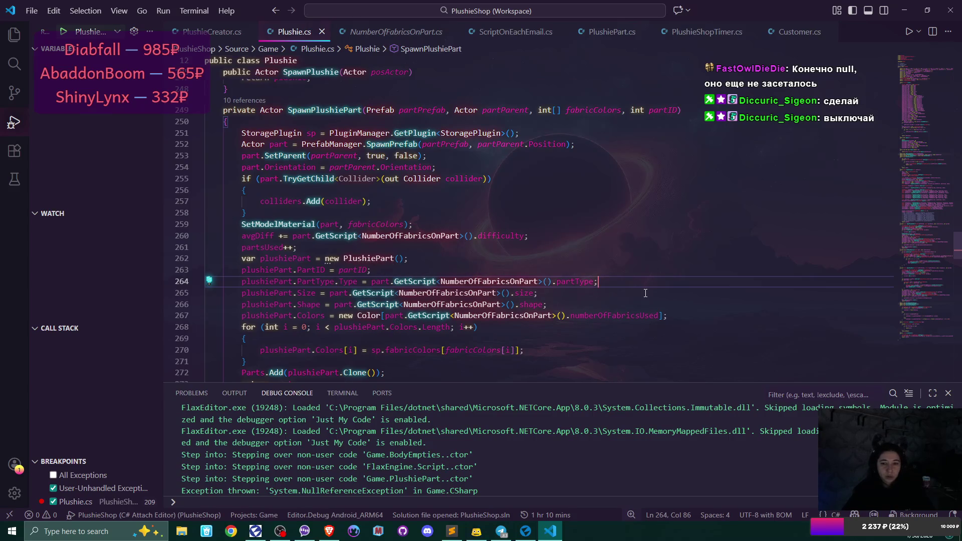
- Insert 'plushiePart.PartType = new PlushiePartType();' as line 264 of Plushie.cs
left_click(493, 272)
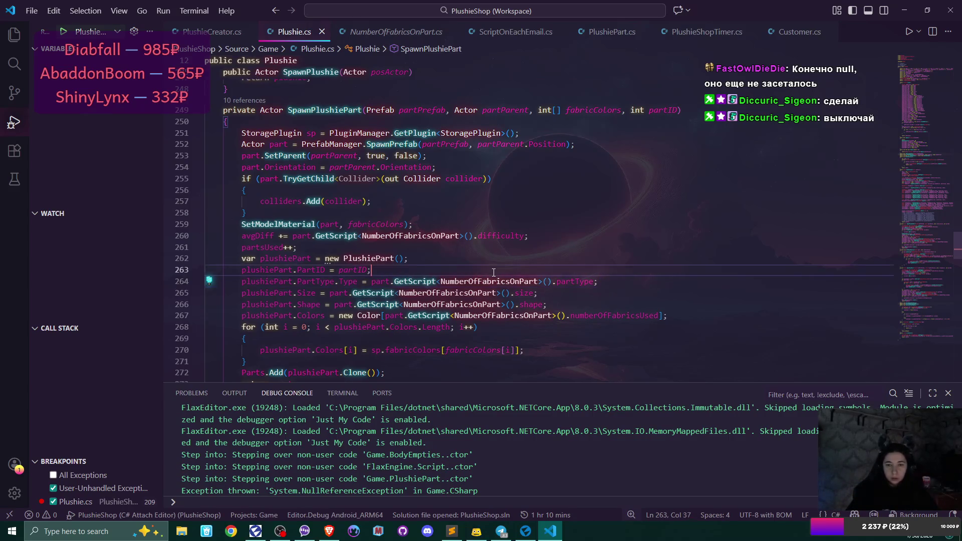
key("Return")
type("plushie")
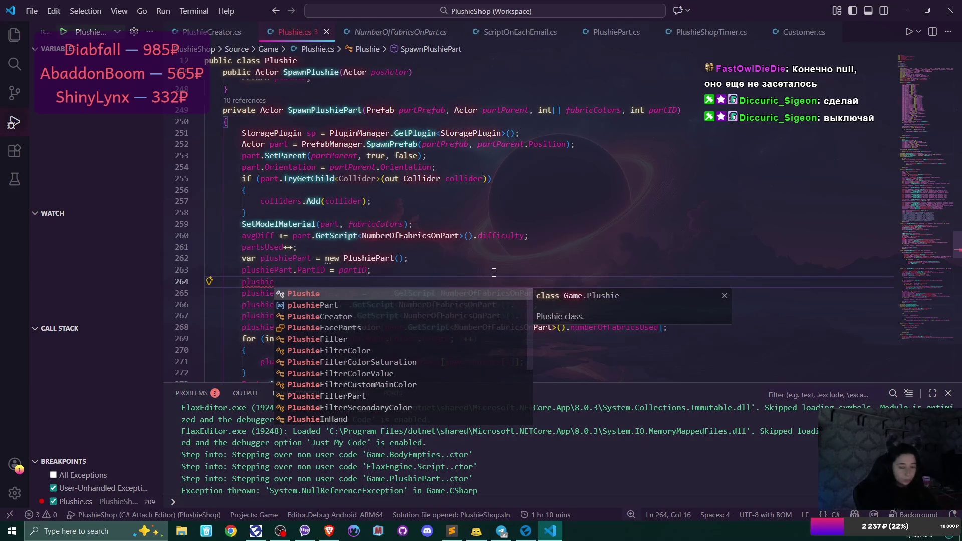
type("Part")
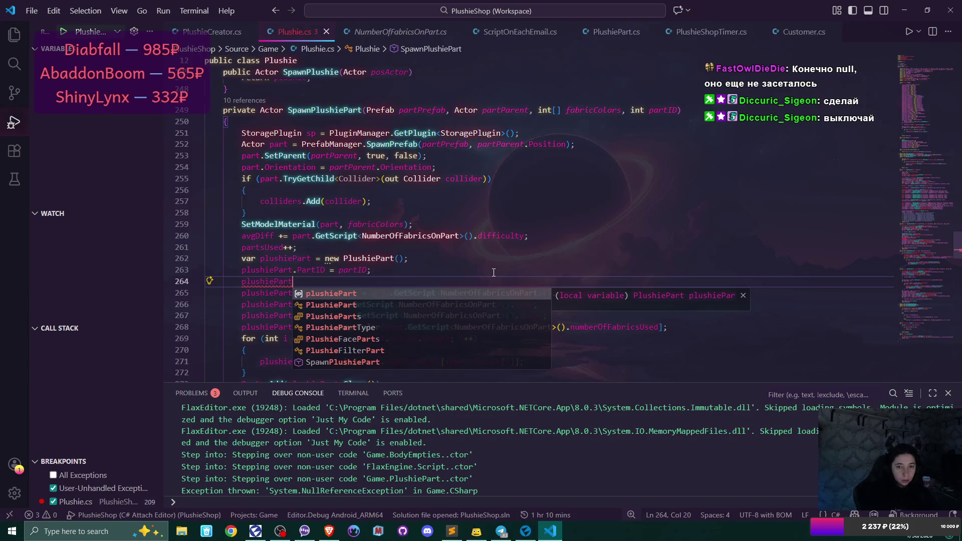
type(".")
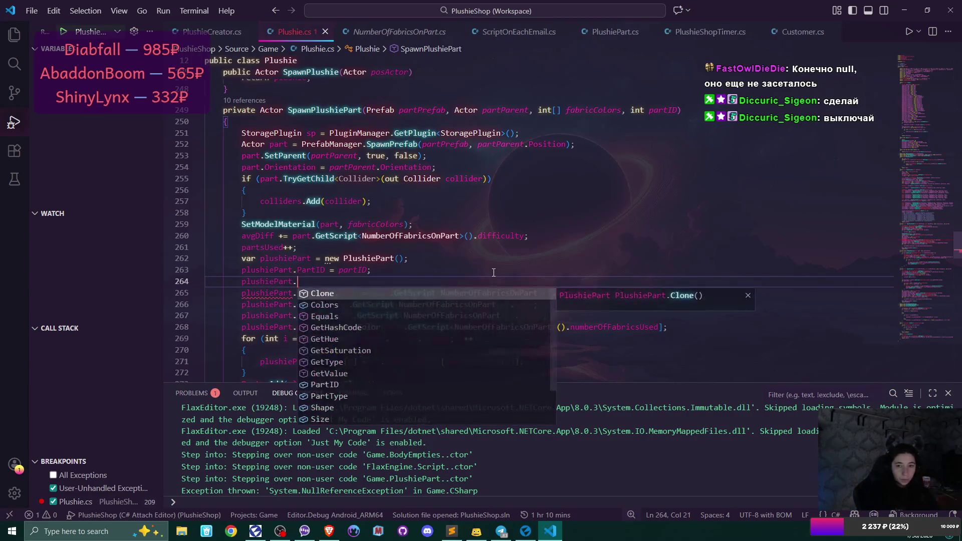
type("Part")
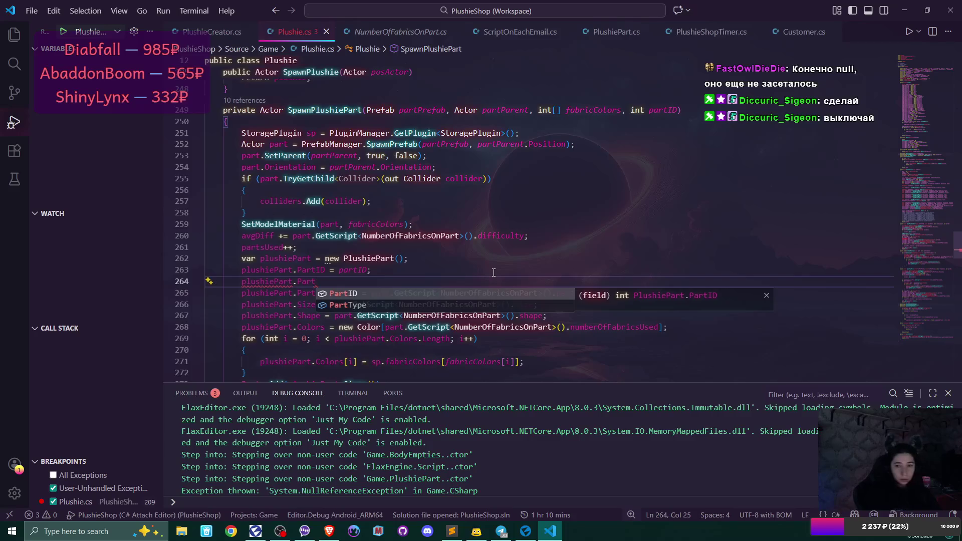
key("Tab")
type("= ")
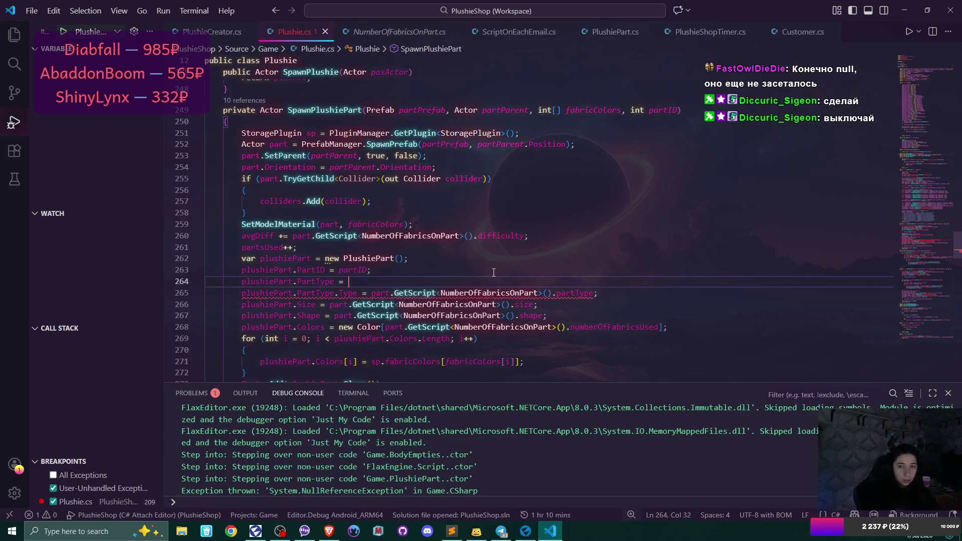
type("new ")
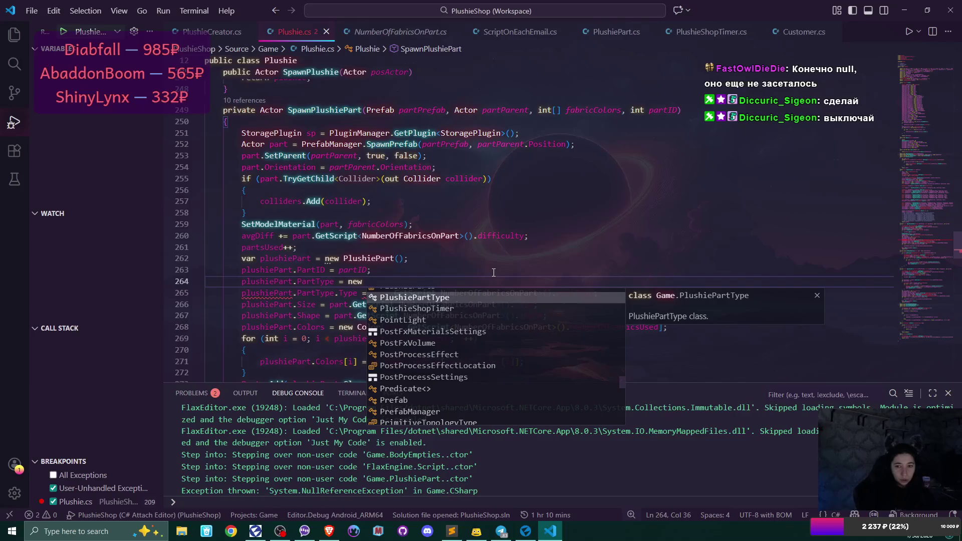
type("PartType")
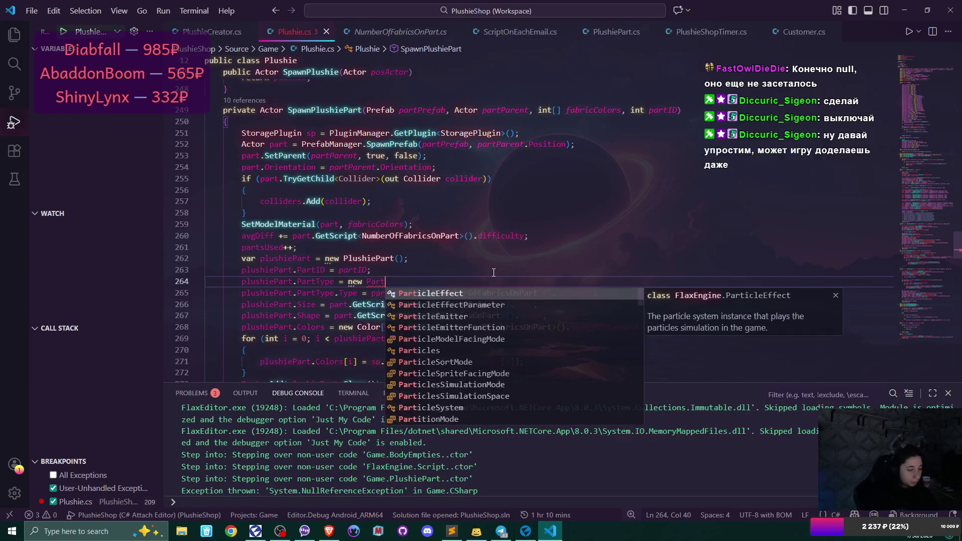
type("();")
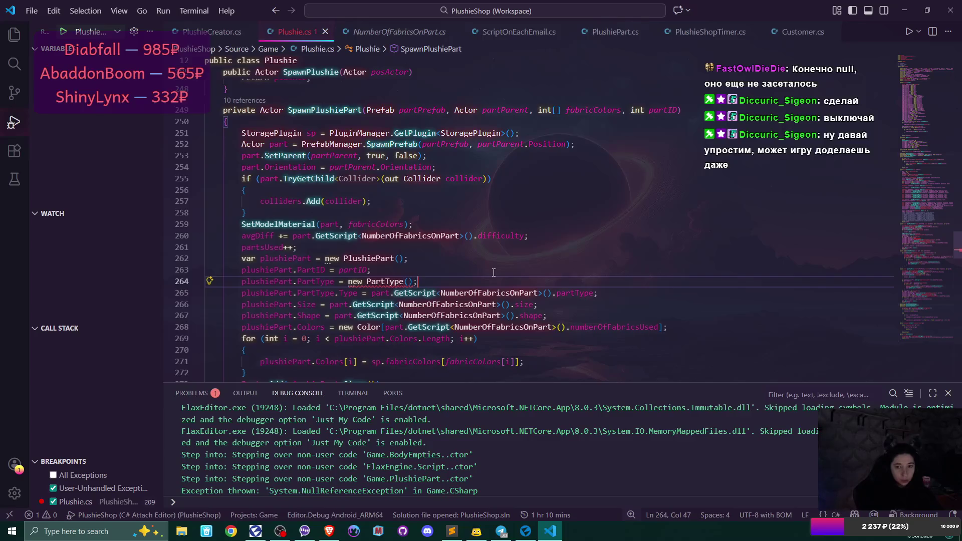
mouse_move(381, 281)
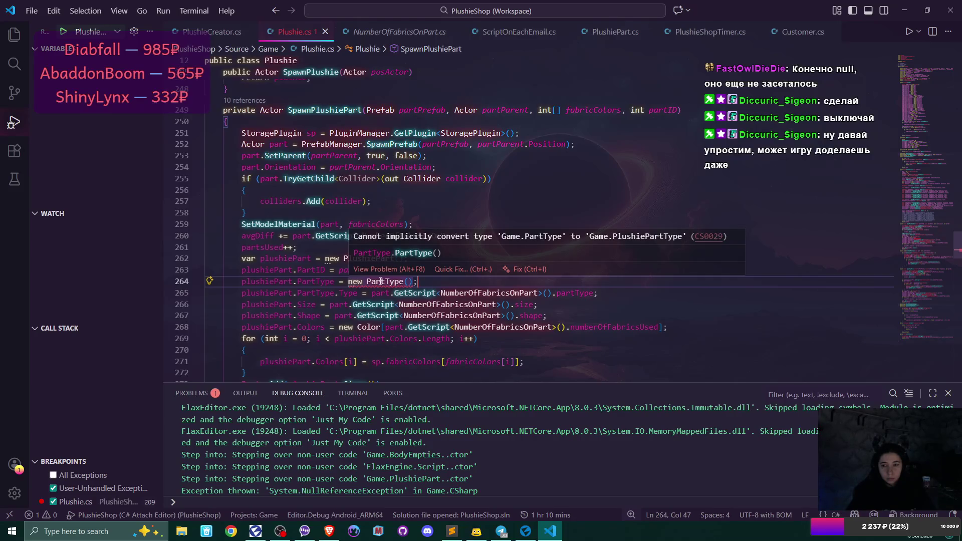
left_click(368, 282)
type("Plus")
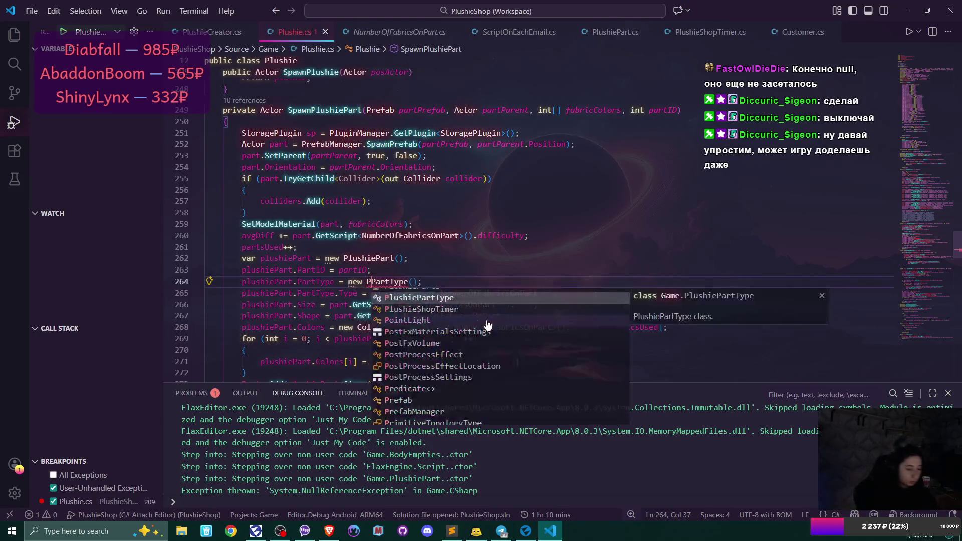
type("hie")
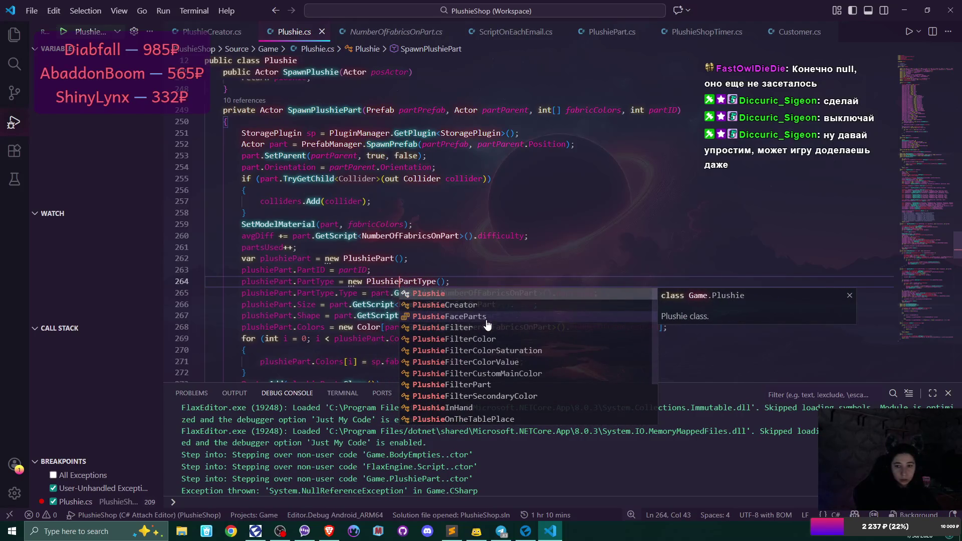
key("End")
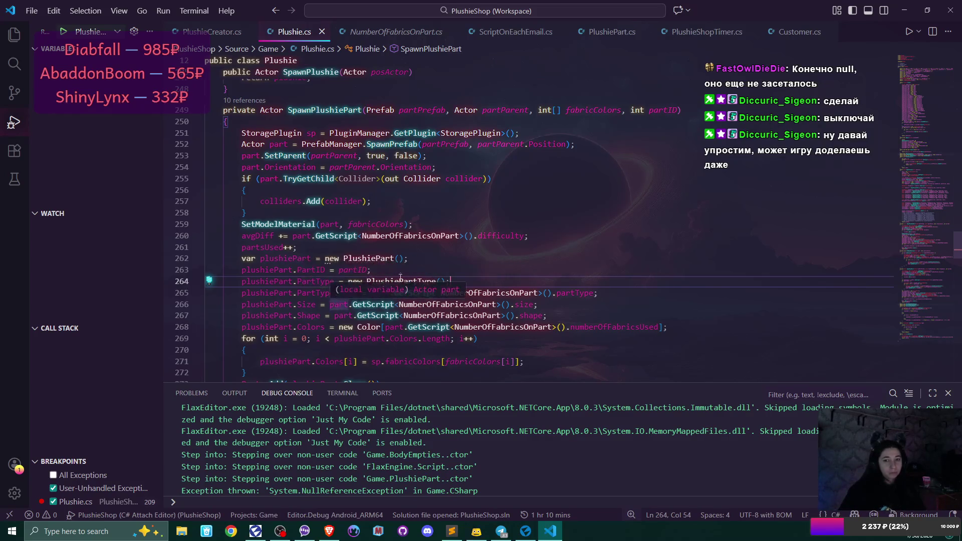
key("alt+Tab")
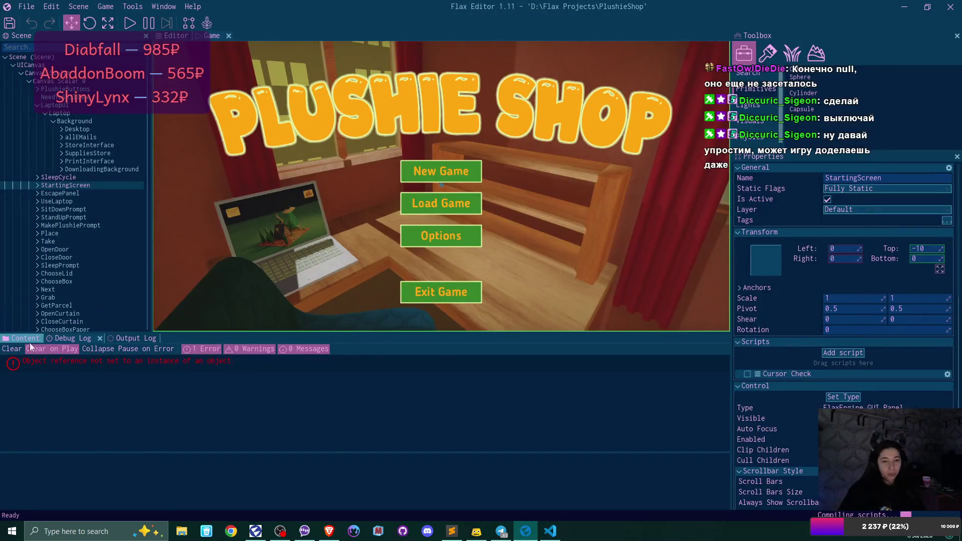
- Open the Head asset from the Content folder to confirm its Type is Head, then close it
left_click(25, 338)
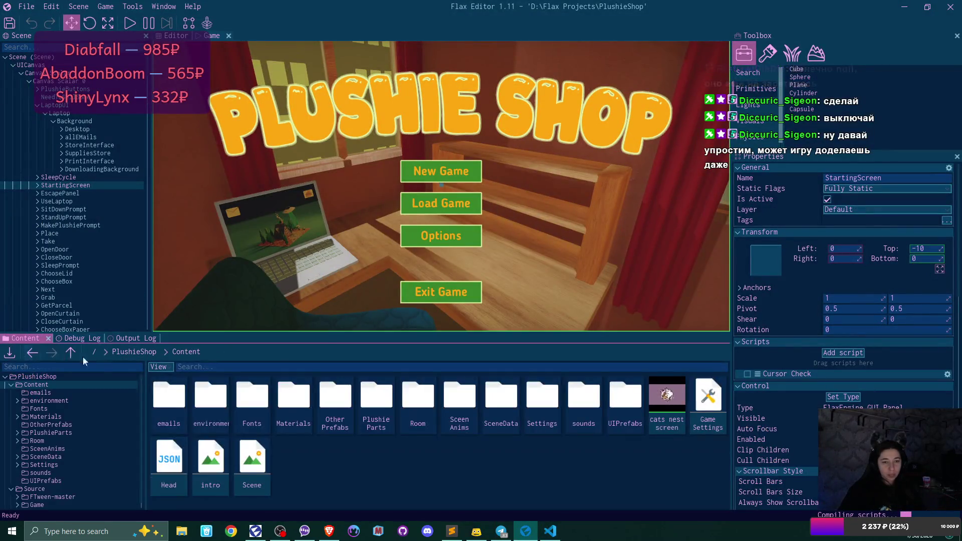
double_click(169, 459)
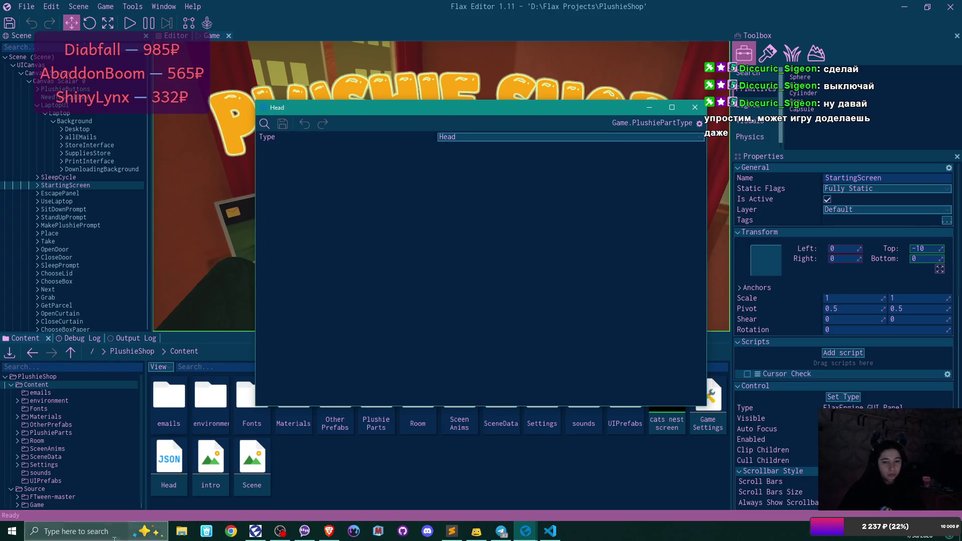
left_click(576, 505)
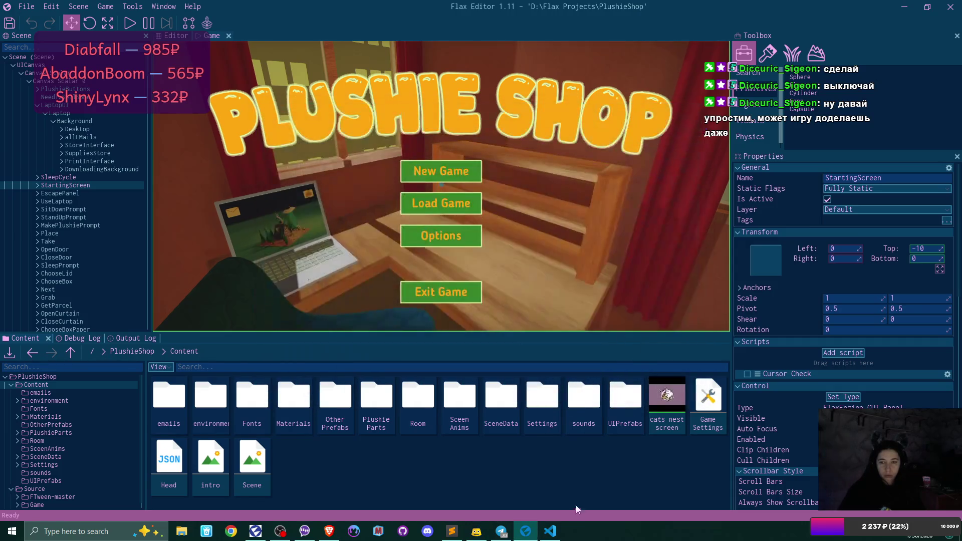
left_click(559, 537)
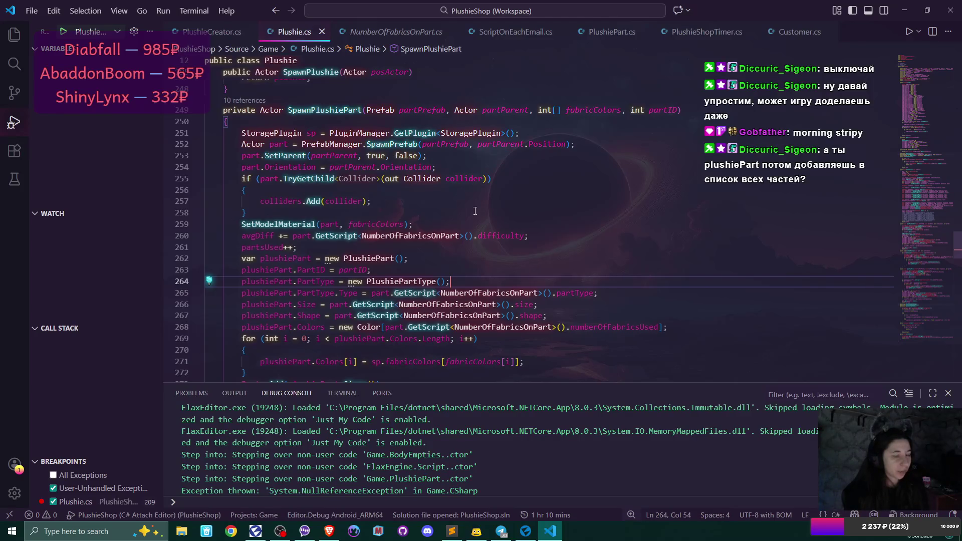
- Scroll down SpawnPlushiePart to review the Parts.Add(plushiePart.Clone()) line, then bring up the browser window
scroll(517, 223, "down", 3)
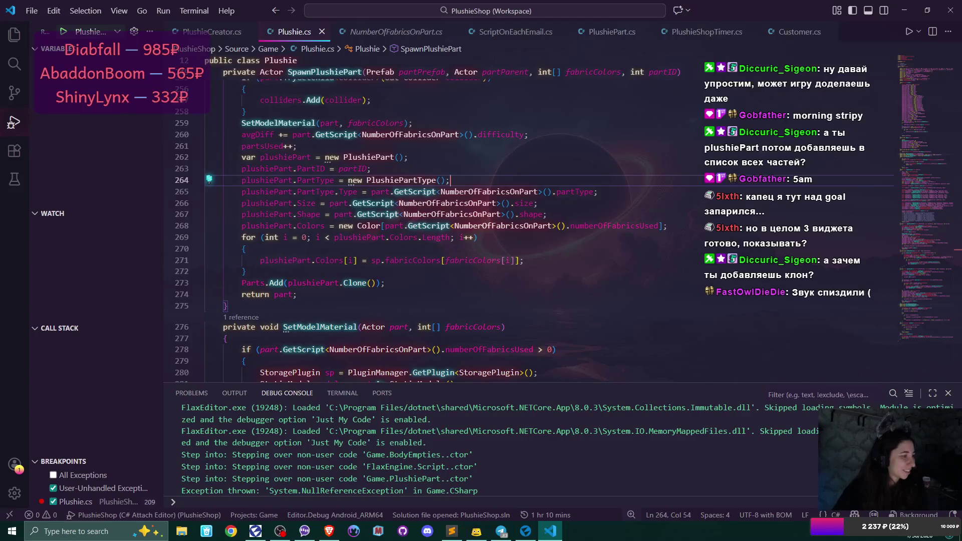
key("alt+Tab")
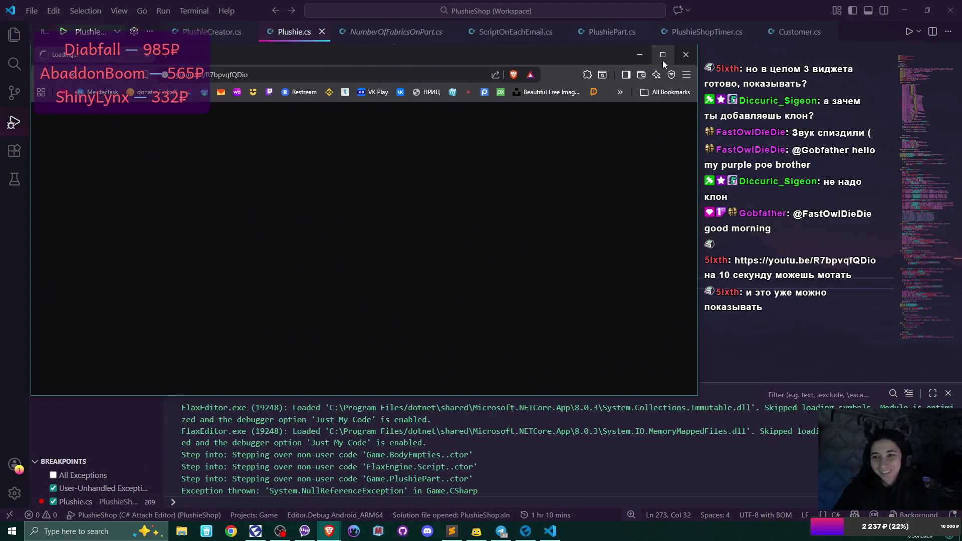
- Maximize the browser and leave the WidgetPro.tv demo video muted
left_click(663, 56)
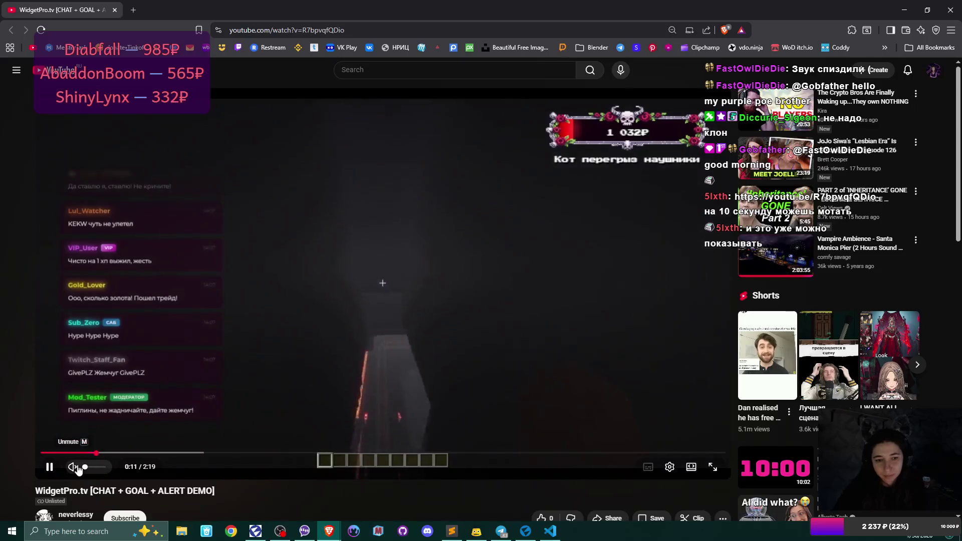
left_click(99, 467)
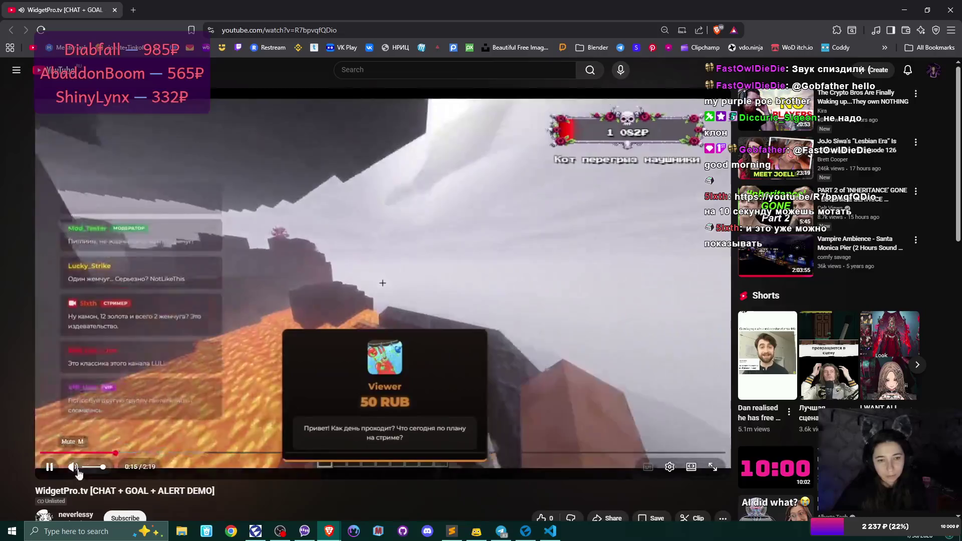
left_click(73, 467)
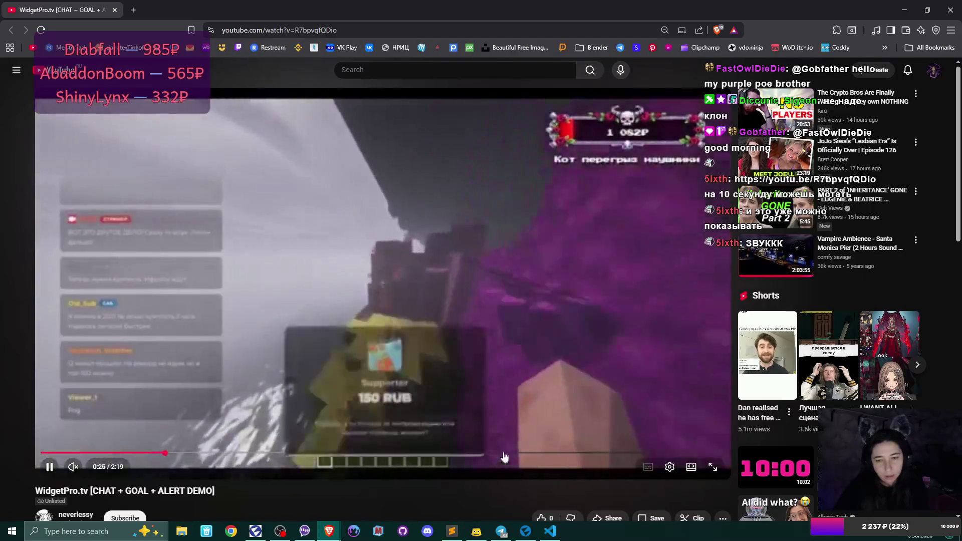
- Set the video quality to 1080p60 and rewind to about 0:09
left_click(670, 467)
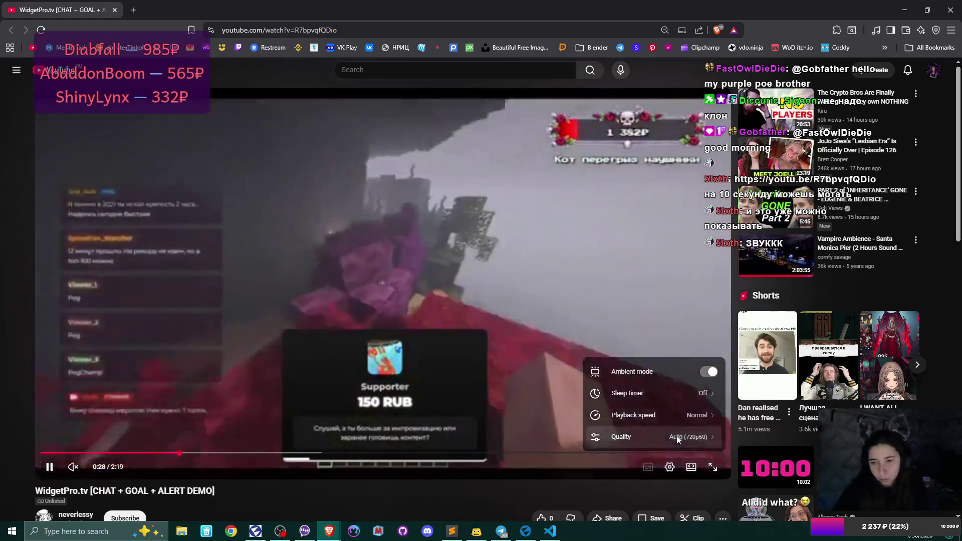
left_click(677, 436)
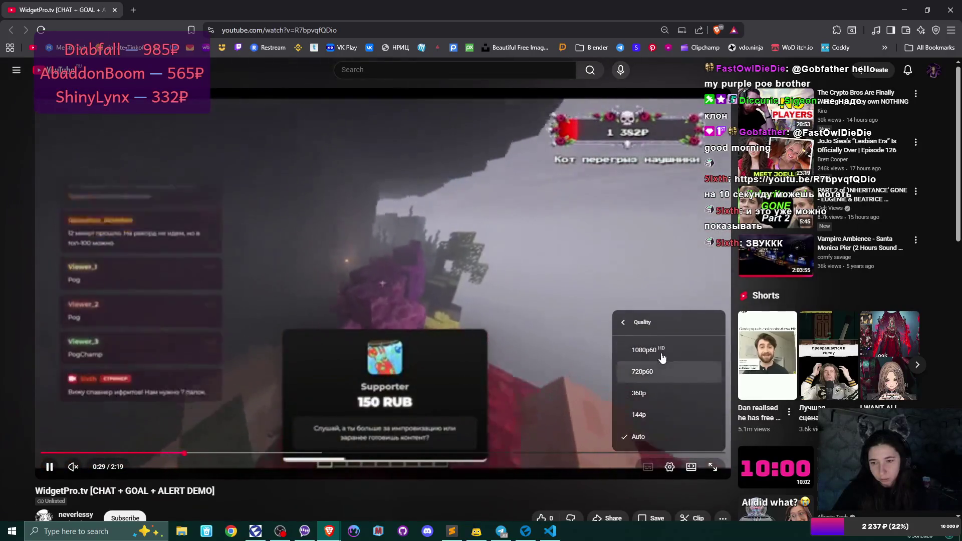
left_click(662, 357)
left_click(86, 453)
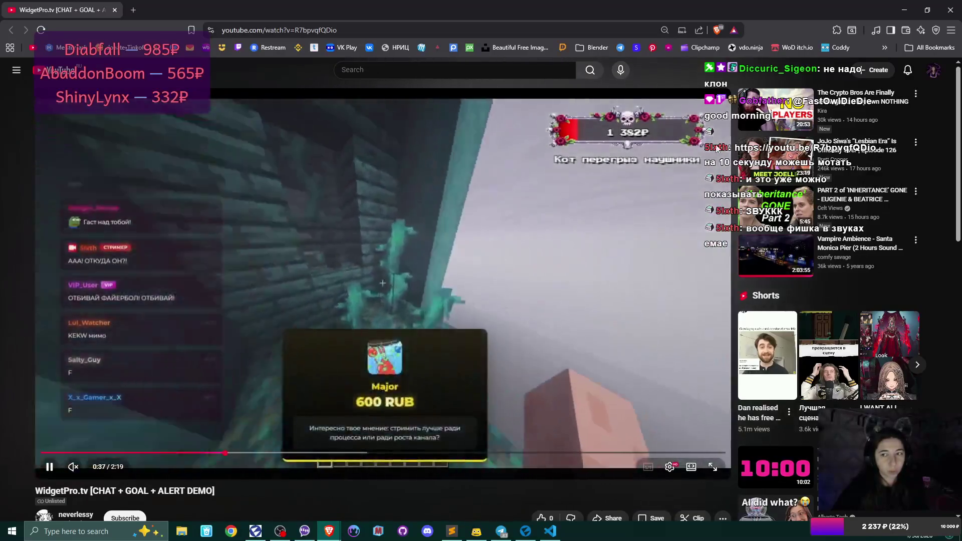
- Rewind the WidgetPro.tv demo to around 0:13, watch it, then return to Plushie.cs
left_click(98, 452)
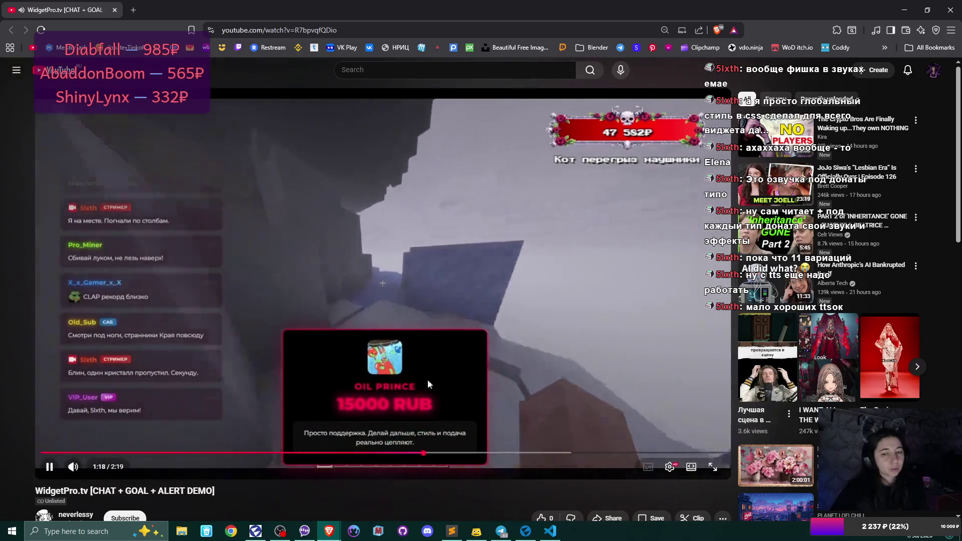
left_click(513, 305)
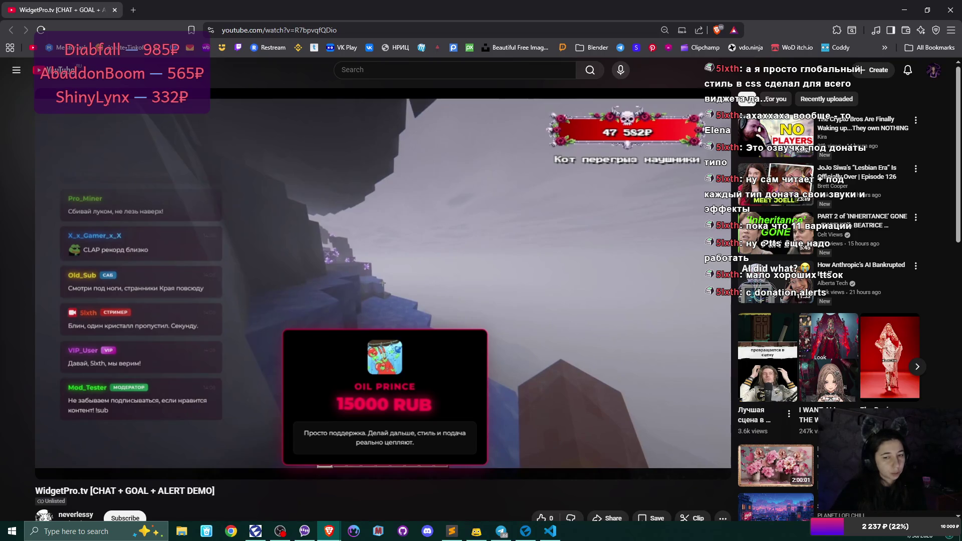
key("alt+Tab")
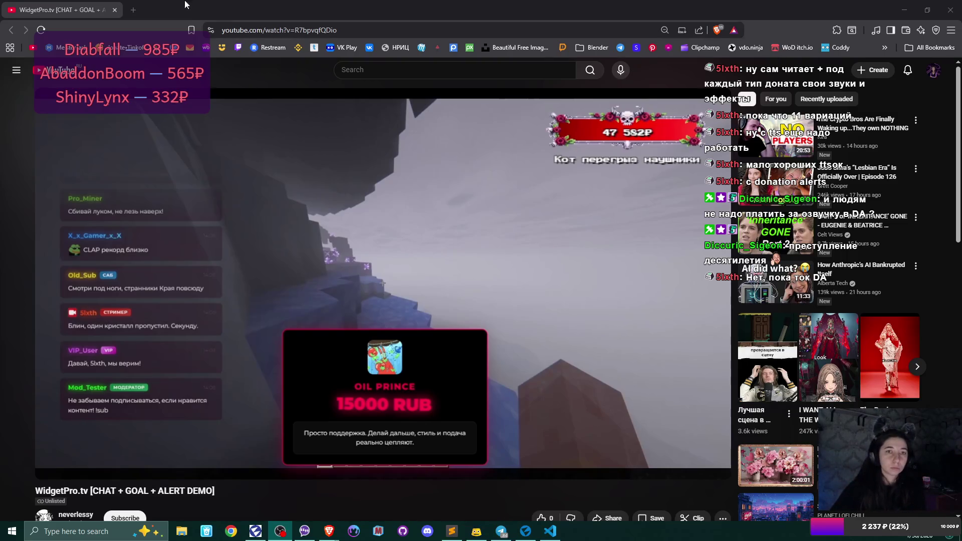
key("alt+Tab")
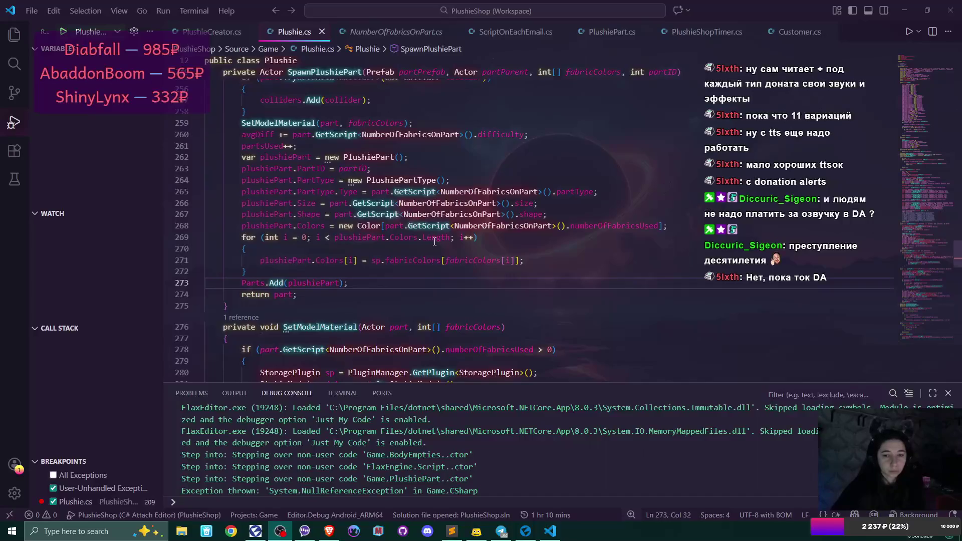
- Bring the Flax Editor with the Plushie Shop title menu to the front
mouse_move(430, 258)
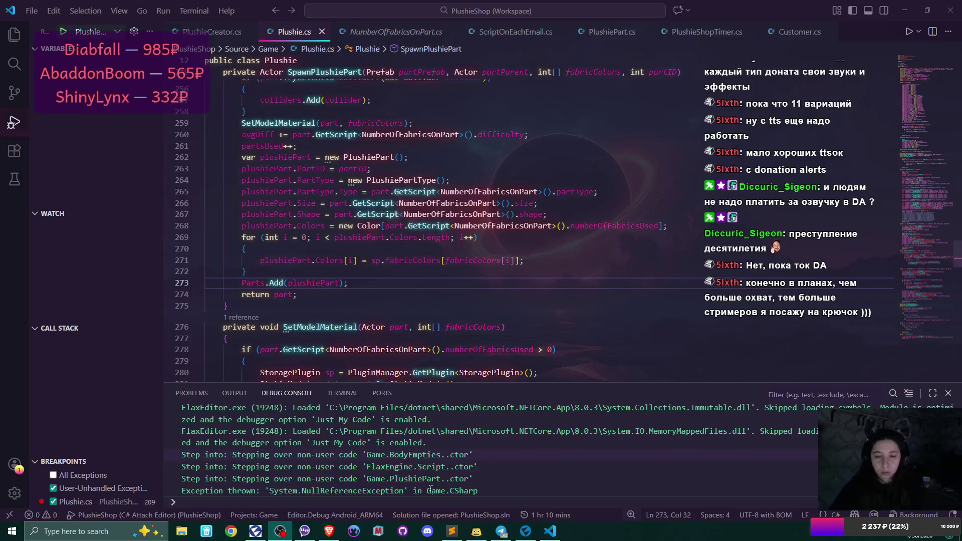
left_click(526, 531)
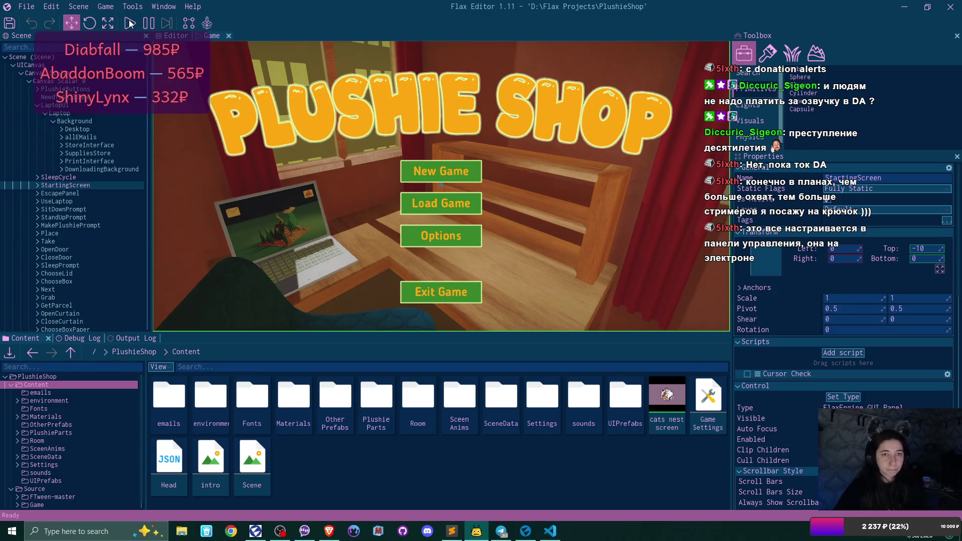
- Show the Debug Log, then briefly play a new game in the first save slot and stop
left_click(76, 338)
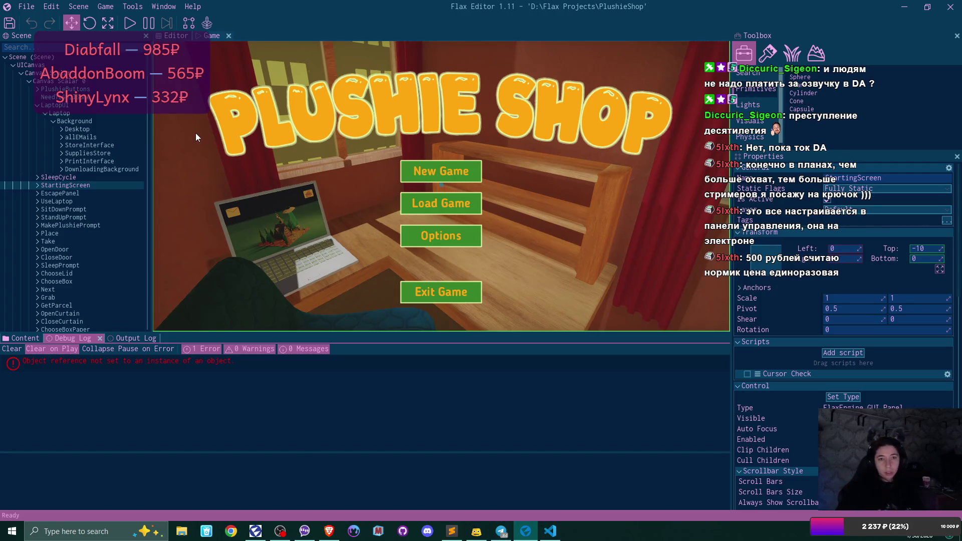
left_click(129, 25)
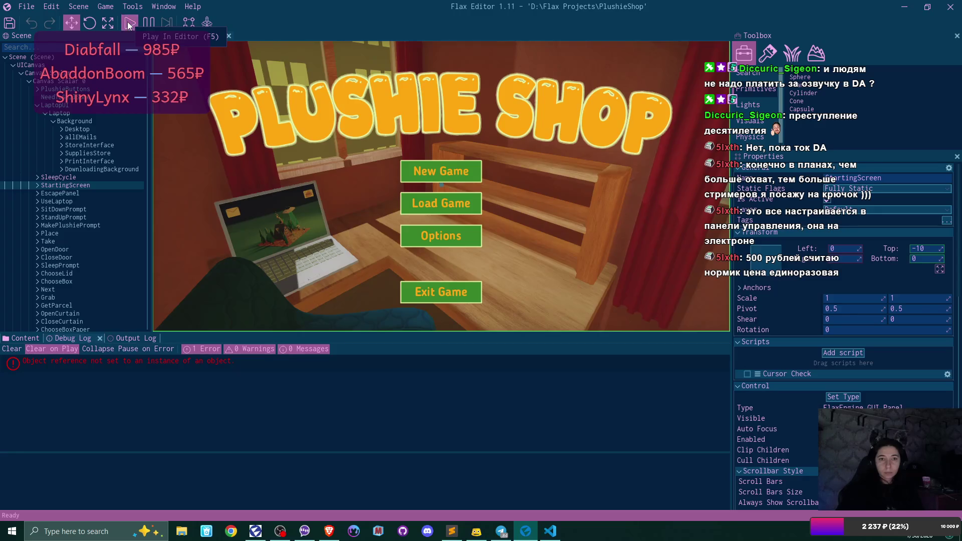
left_click(445, 172)
left_click(445, 172)
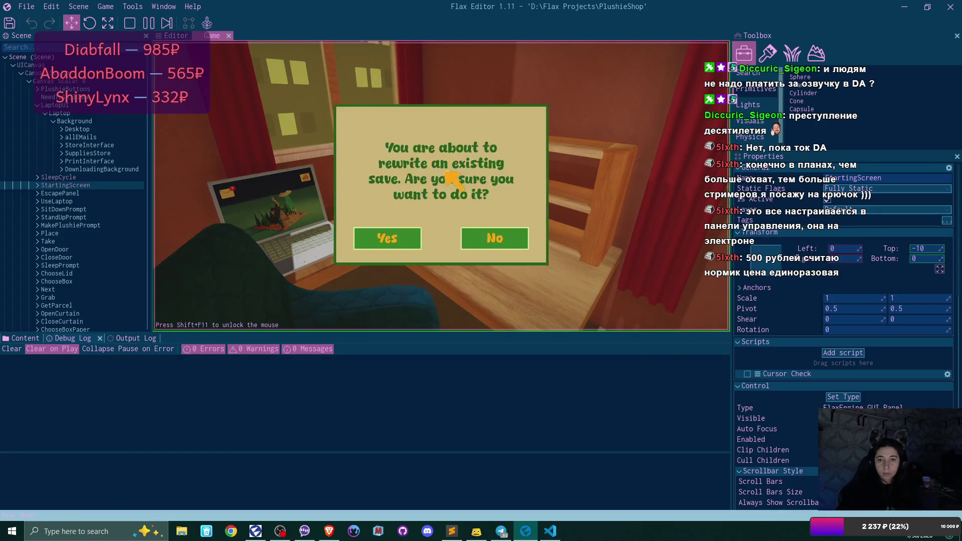
left_click(389, 239)
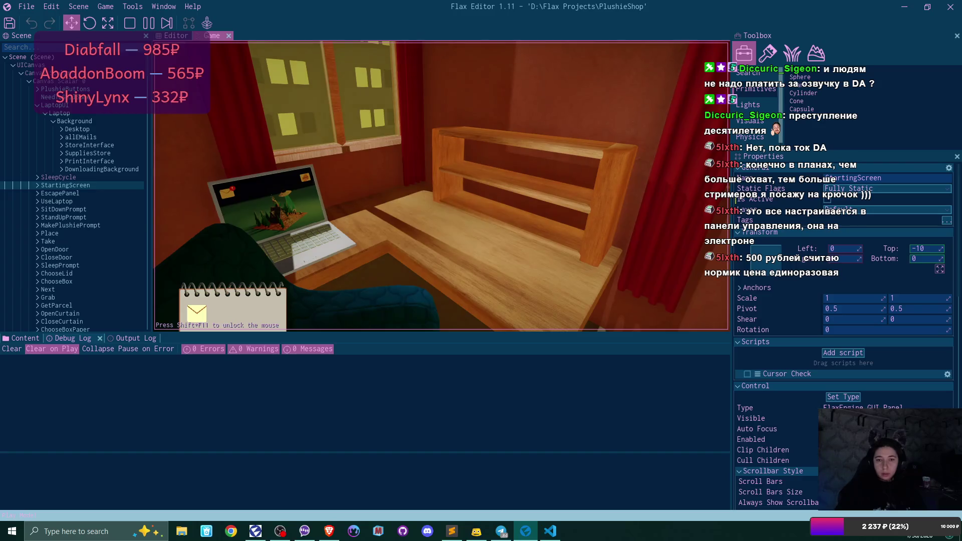
key("F5")
- Recompile scripts via File > Recompile scripts and start a new game overwriting the save
left_click(26, 7)
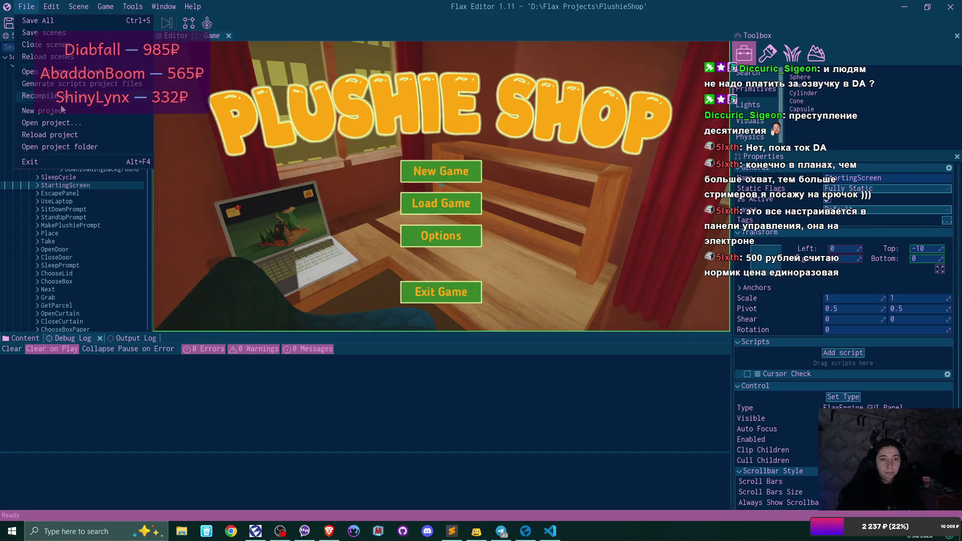
left_click(60, 96)
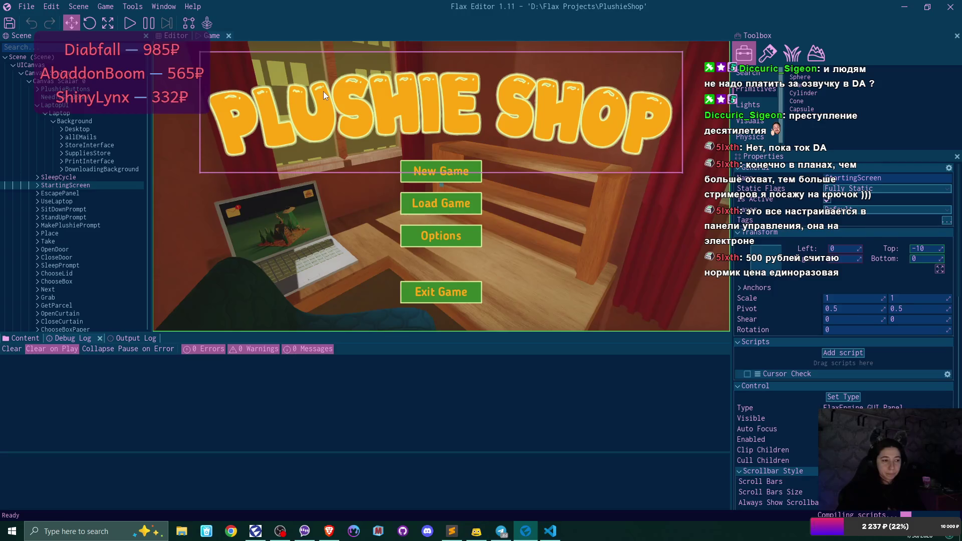
left_click(129, 23)
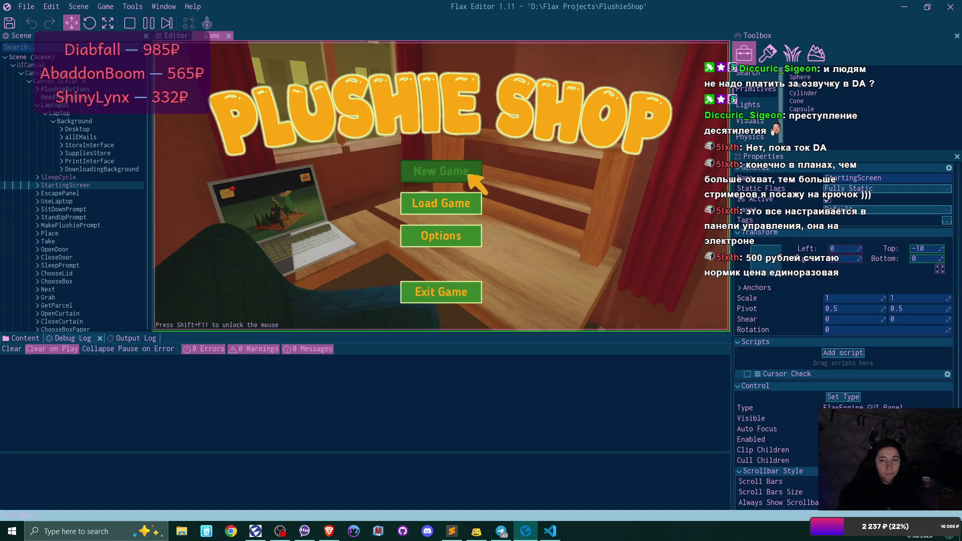
left_click(470, 175)
left_click(415, 228)
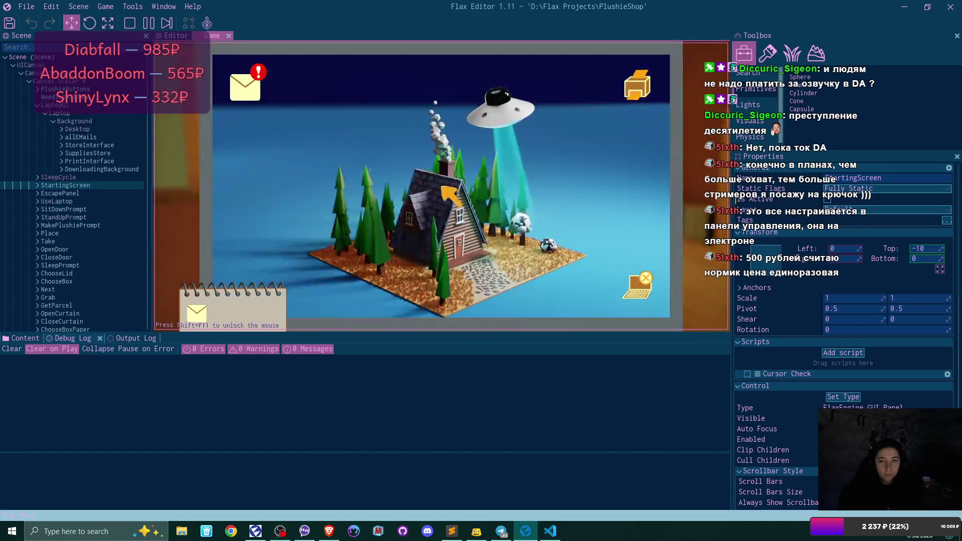
- On the in-game laptop, accept the plushie request from the congratulations email
left_click(248, 88)
left_click(411, 123)
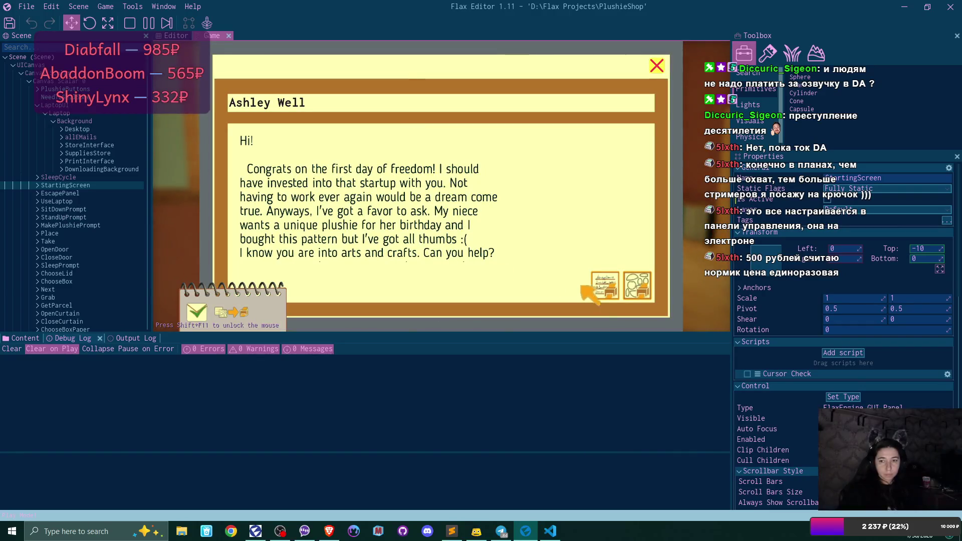
left_click(636, 293)
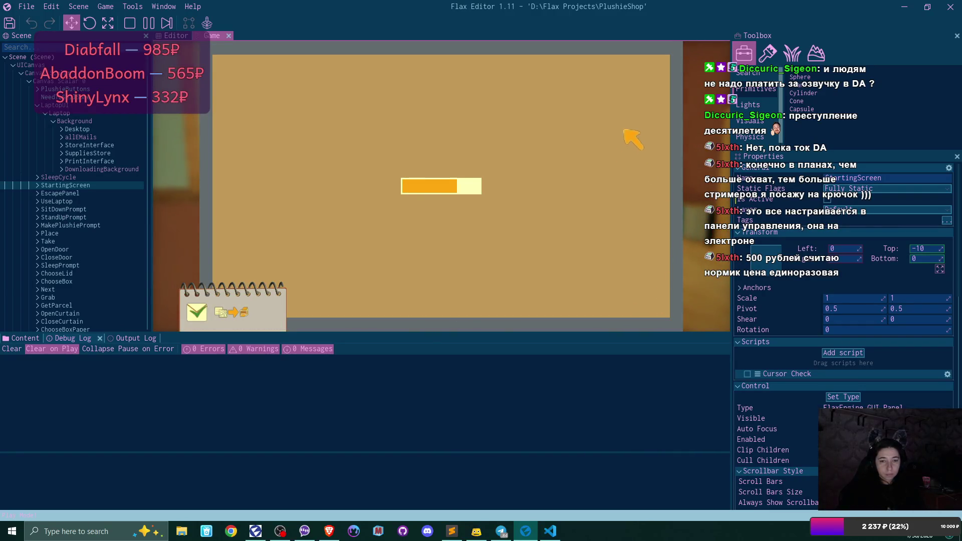
left_click(658, 66)
left_click(657, 68)
- Take both plushie store cards, step back into the room, and stop play mode
left_click(643, 84)
left_click(315, 171)
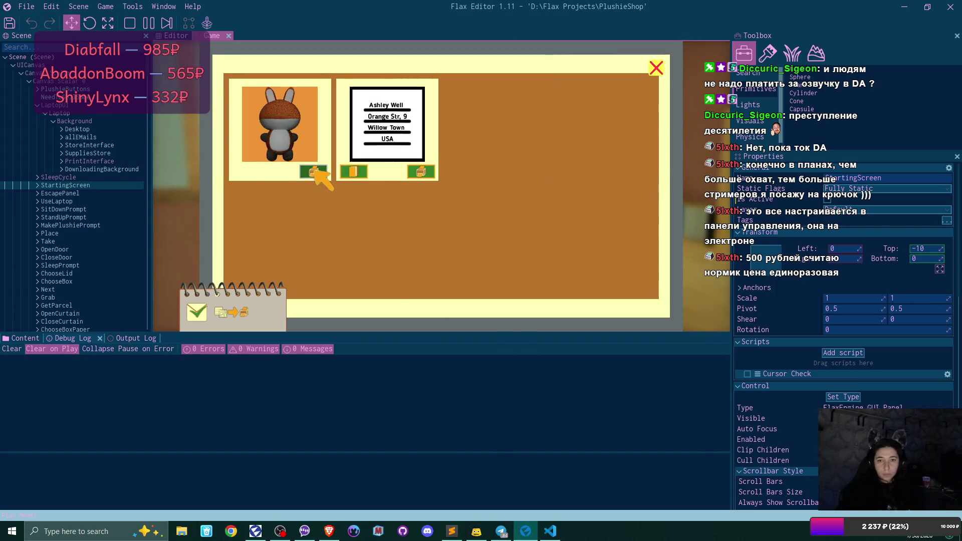
left_click(315, 172)
left_click(657, 68)
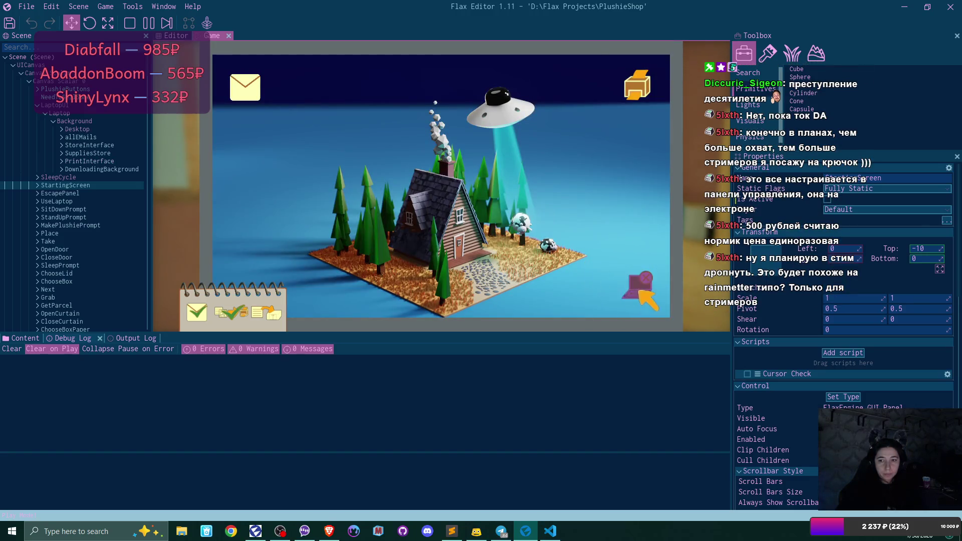
left_click(642, 293)
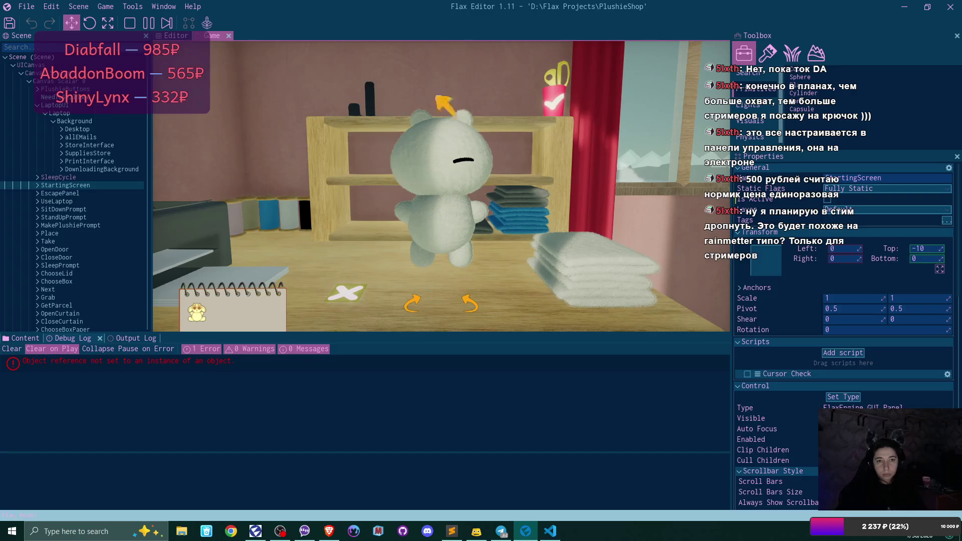
key("F5")
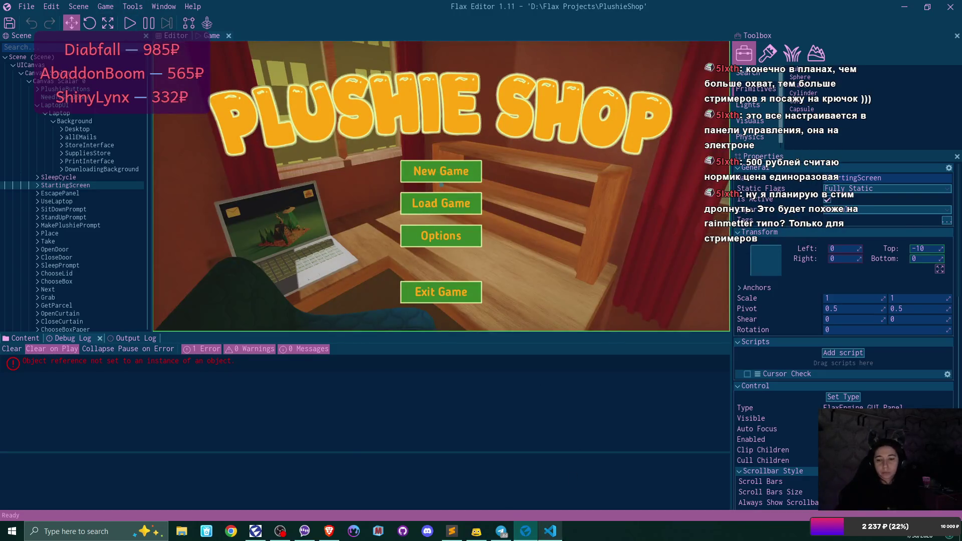
- In VS Code, close the Debug Console and scroll to SpawnFacePart in Plushie.cs
left_click(550, 531)
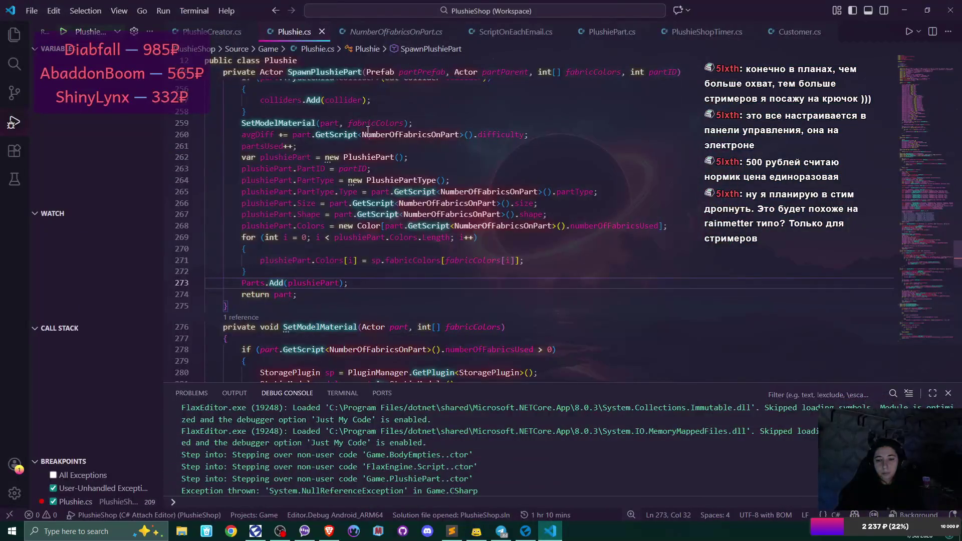
scroll(430, 260, "down", 8)
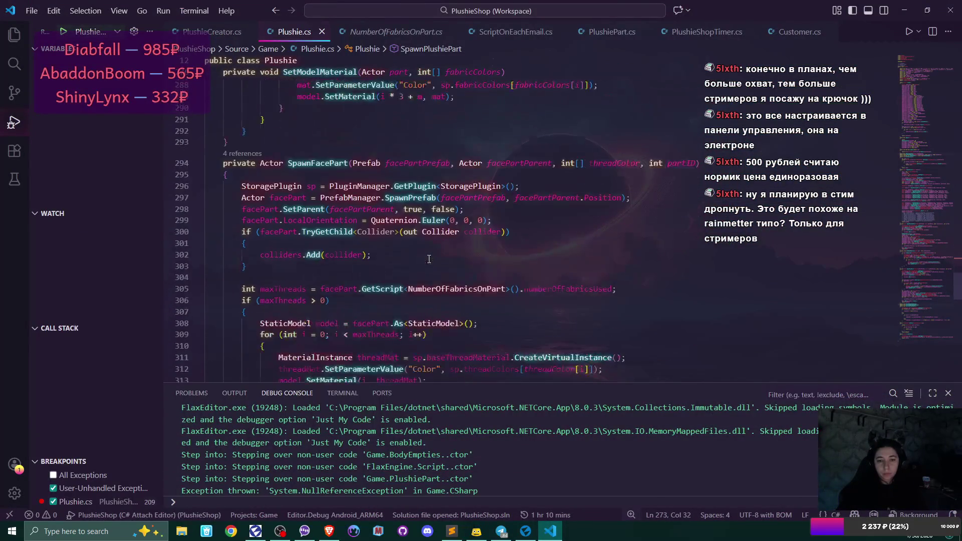
left_click(948, 394)
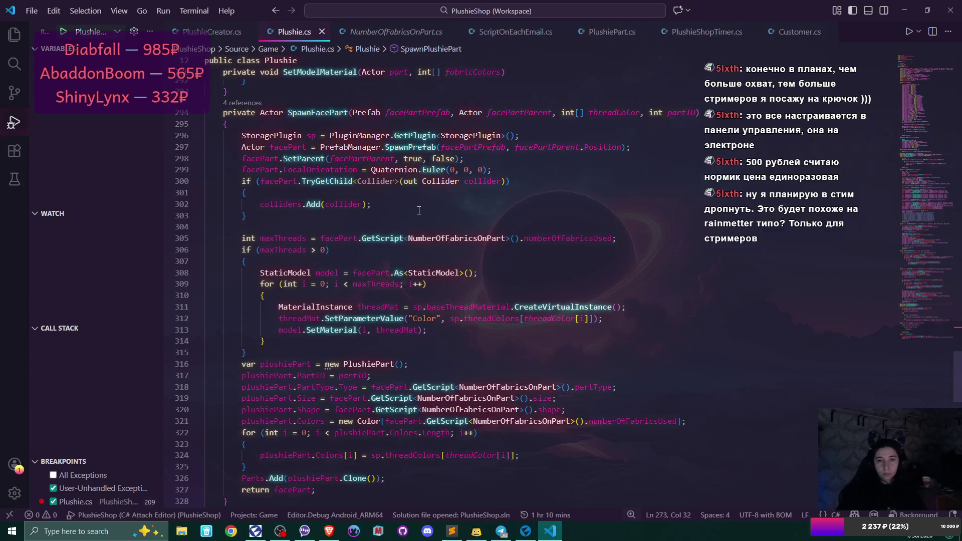
scroll(419, 210, "down", 4)
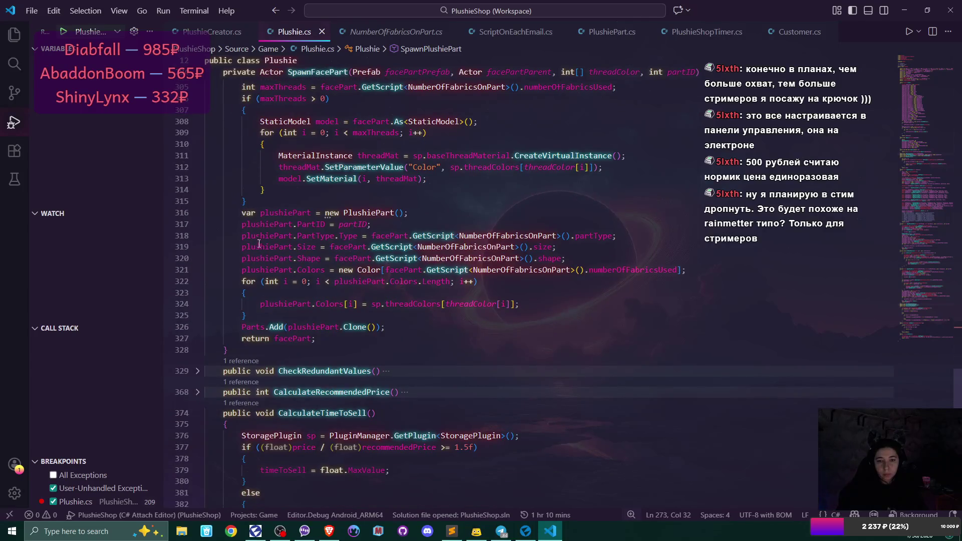
- Insert 'plushiePart.PartType = new PlushiePartType();' above line 318
left_click_drag(242, 235, 335, 236)
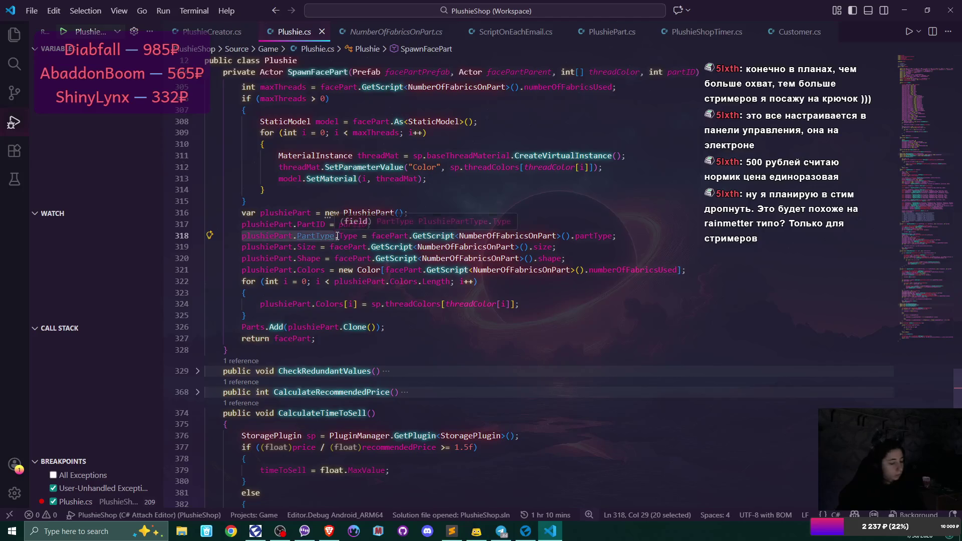
key("ctrl+c")
key("ctrl+shift+Return")
key("ctrl+v")
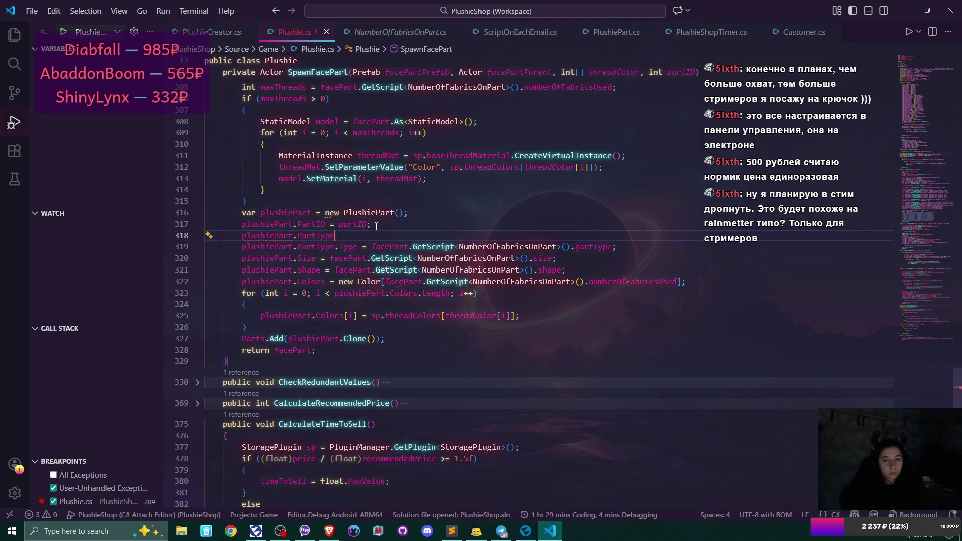
type(" = new ")
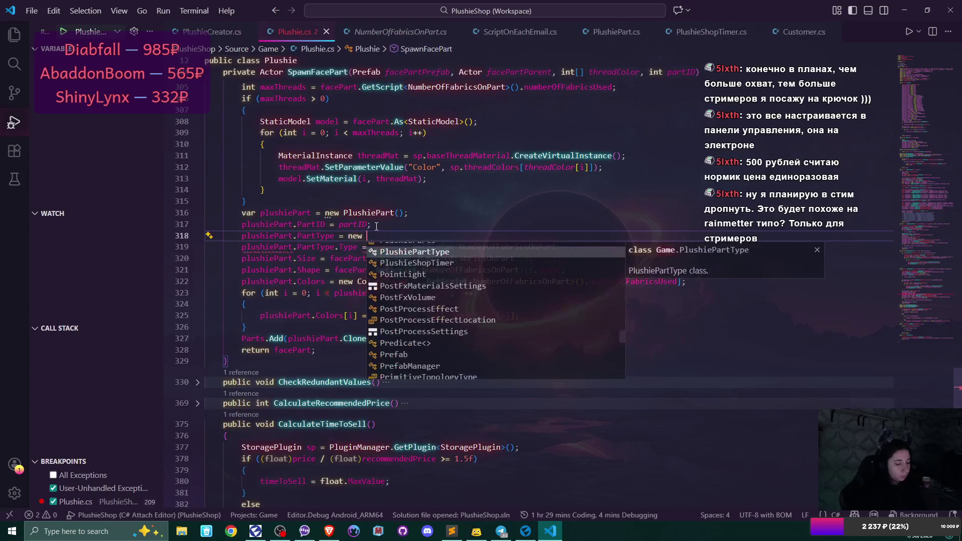
type("Plushiep")
key("Tab")
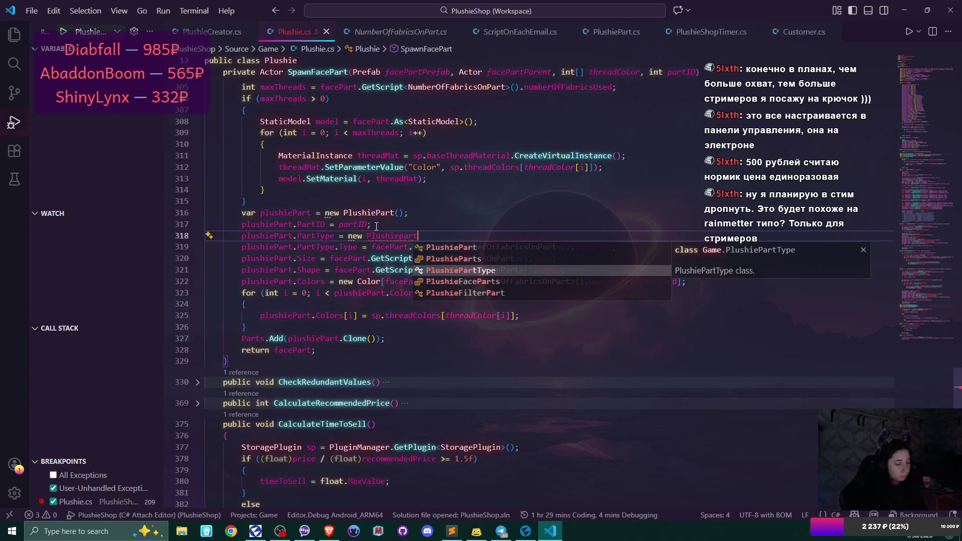
type("();")
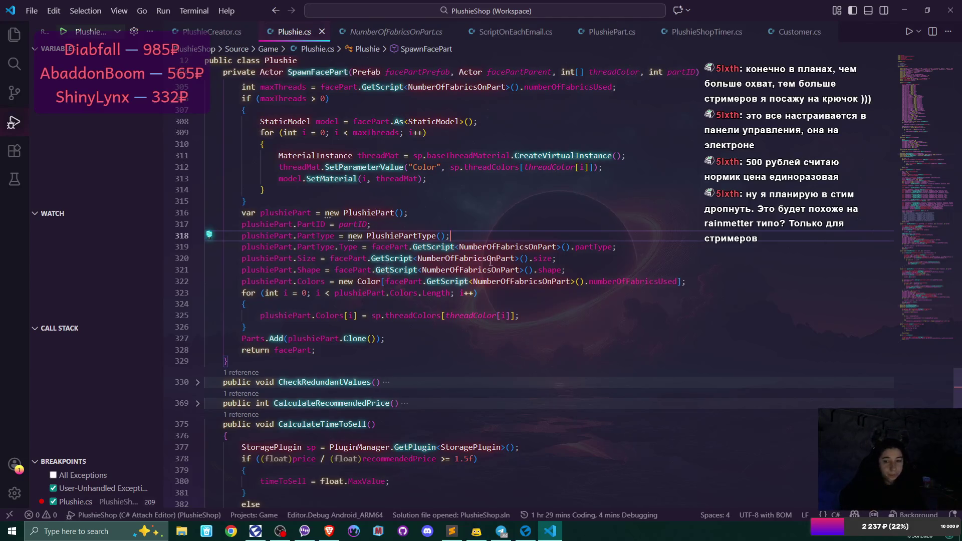
left_click(524, 535)
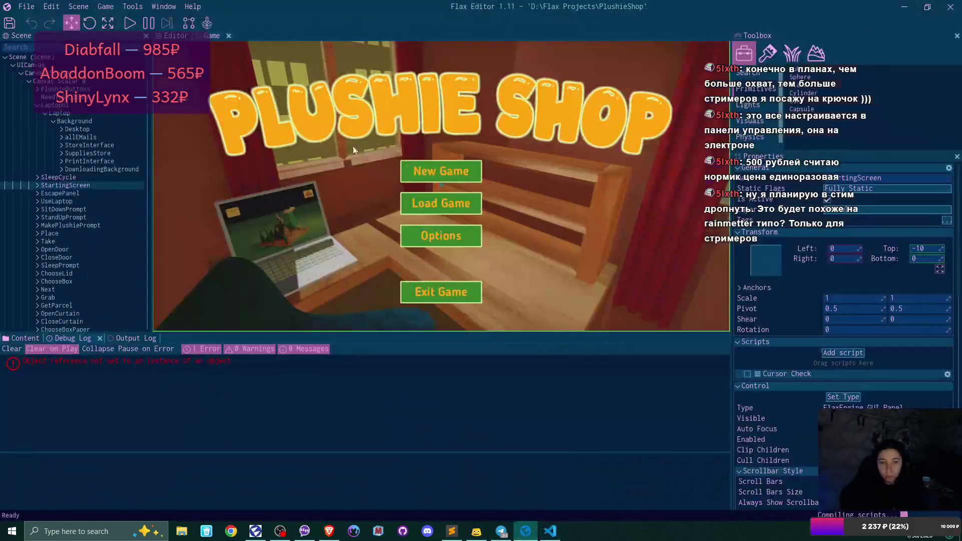
- Play a new game in the first save slot and sit down at the laptop
left_click(131, 23)
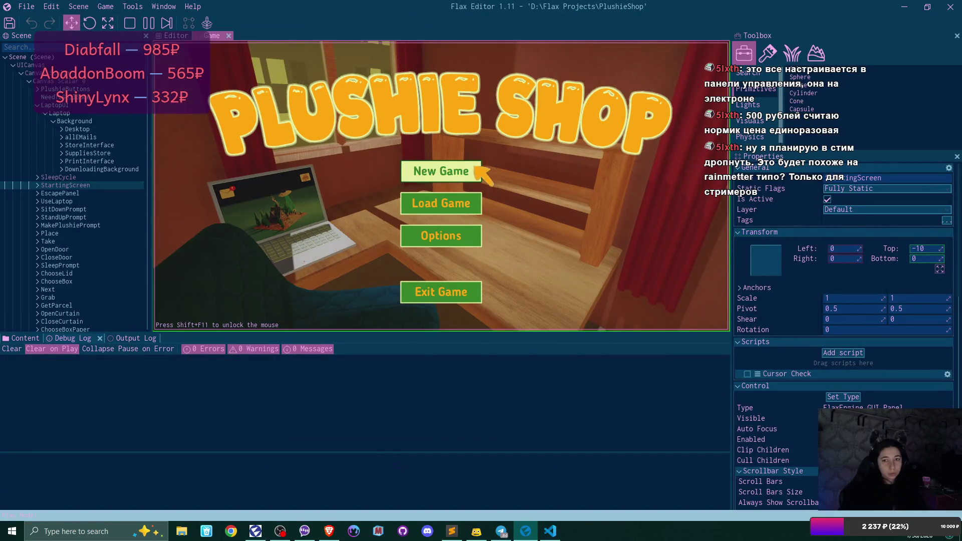
left_click(479, 171)
left_click(479, 171)
left_click(393, 237)
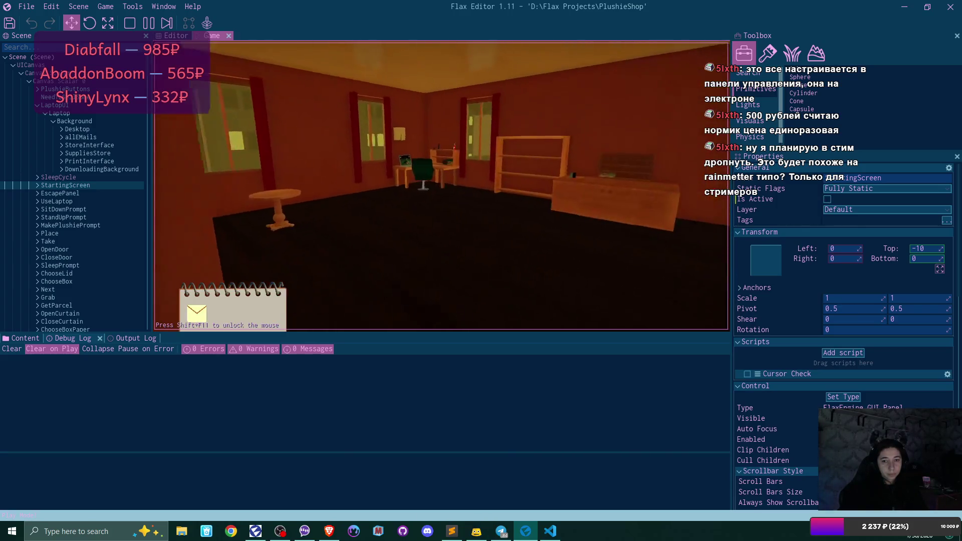
key("w")
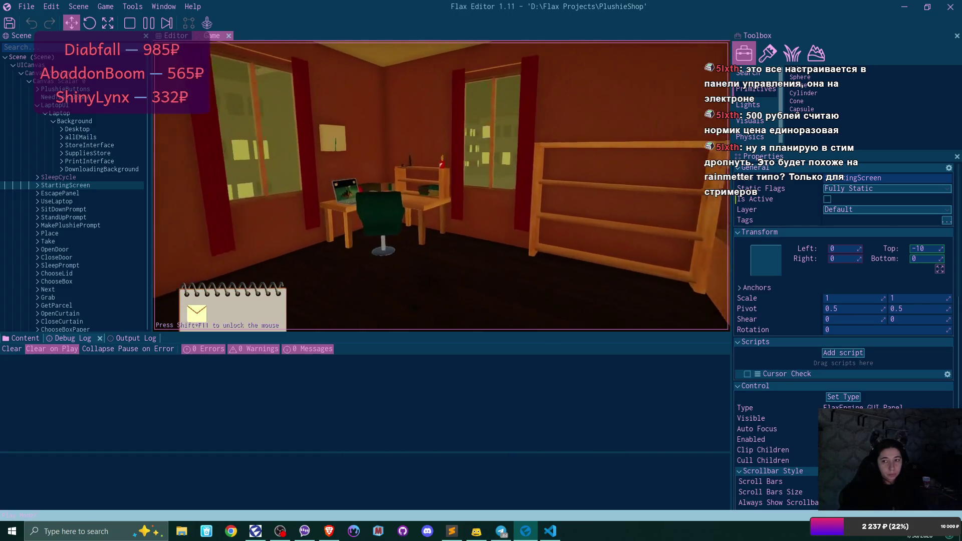
left_click(441, 186)
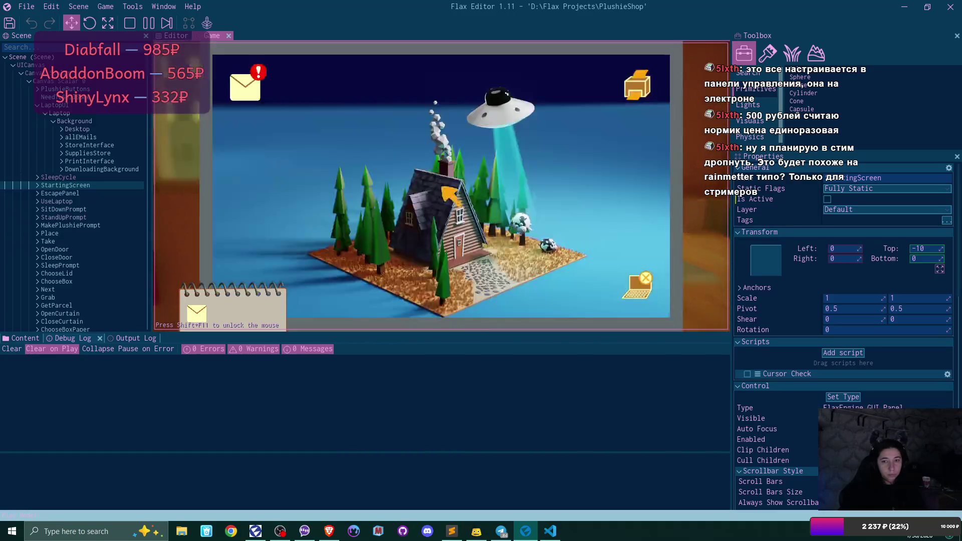
- Download the plushie pattern from the first-day-of-freedom email in the in-game mail
left_click(252, 96)
left_click(375, 127)
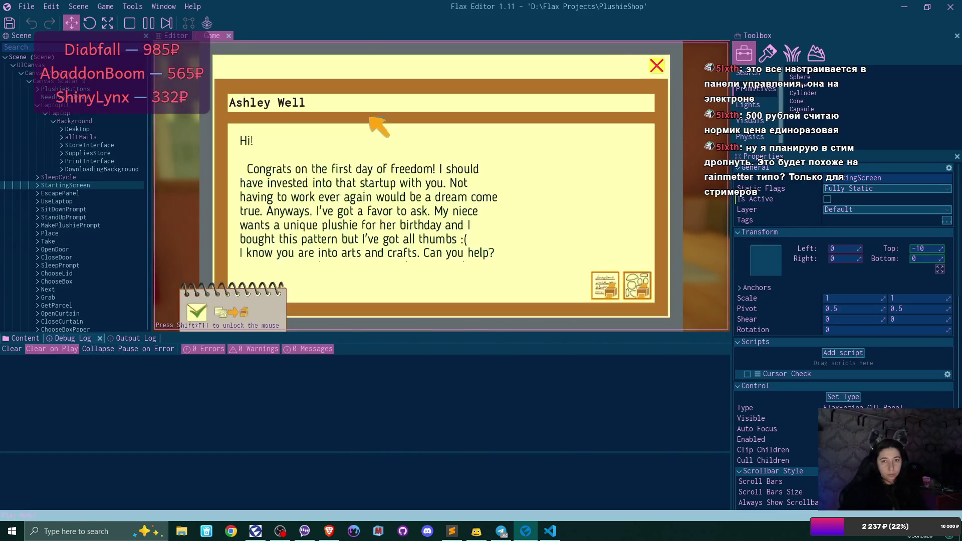
left_click(637, 284)
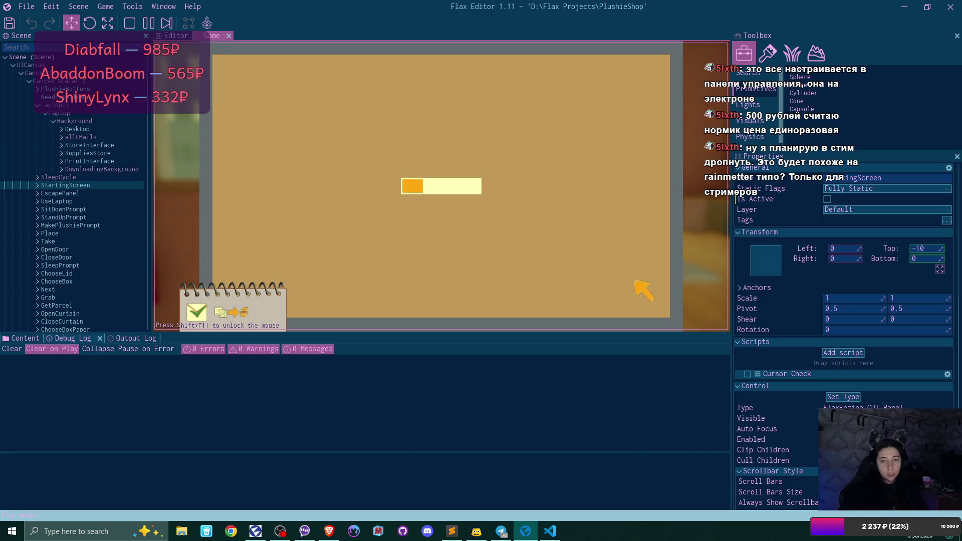
left_click(652, 69)
left_click(651, 71)
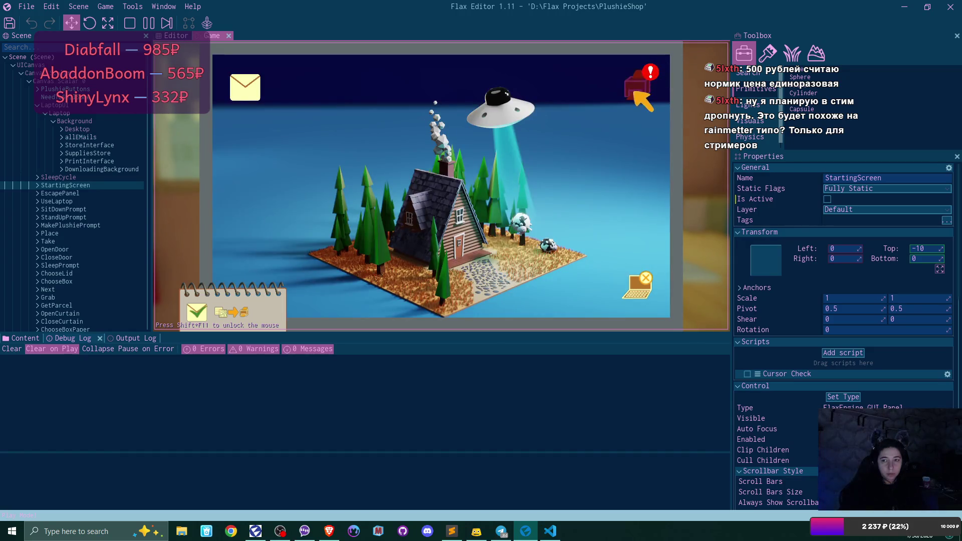
- Buy three items from the in-game store and leave the laptop
left_click(636, 90)
left_click(316, 168)
left_click(316, 168)
left_click(316, 169)
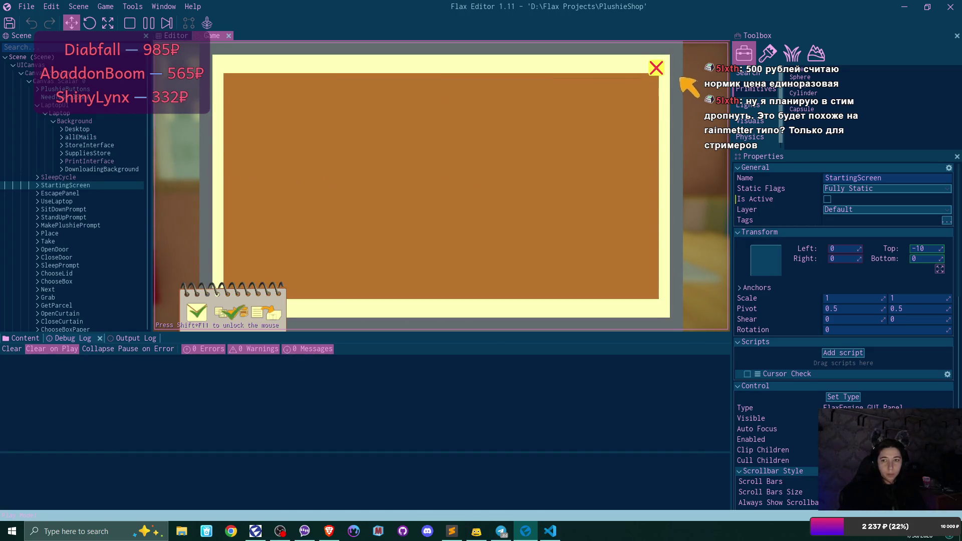
left_click(656, 68)
left_click(640, 284)
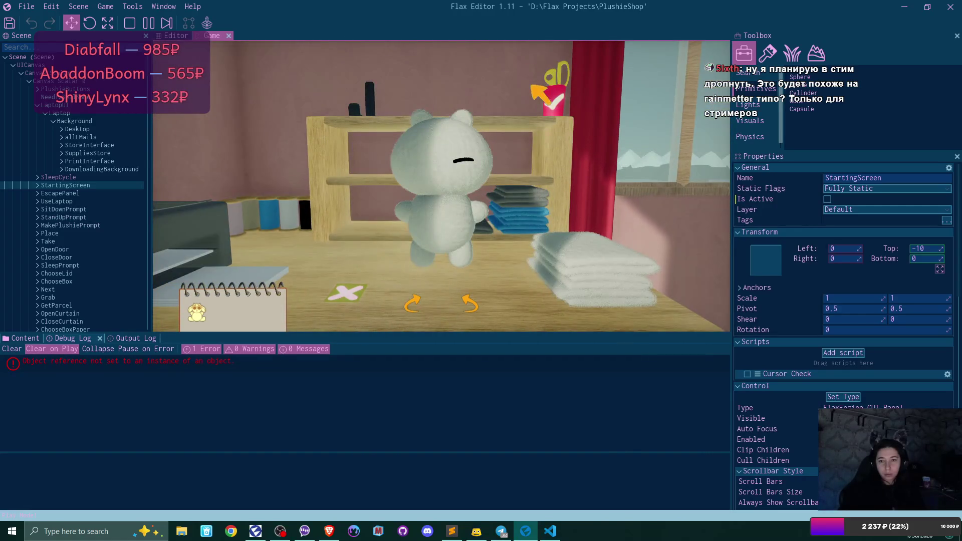
- View the logged null-reference error's stack trace and stop the game
left_click(121, 362)
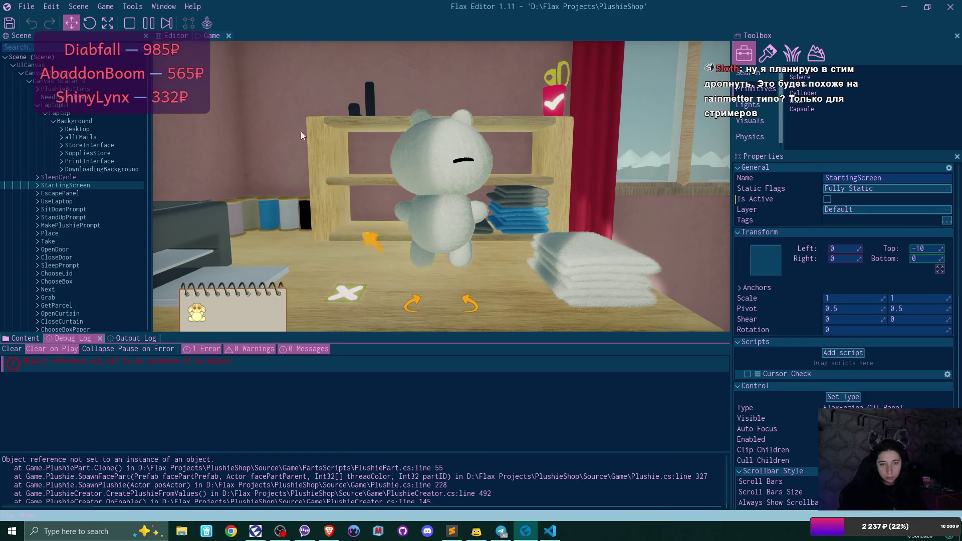
left_click(129, 23)
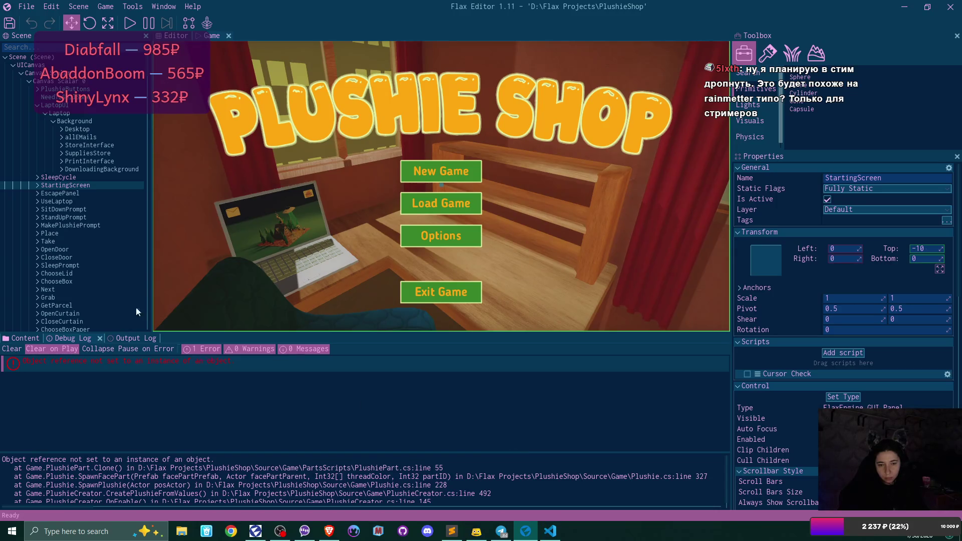
left_click(139, 338)
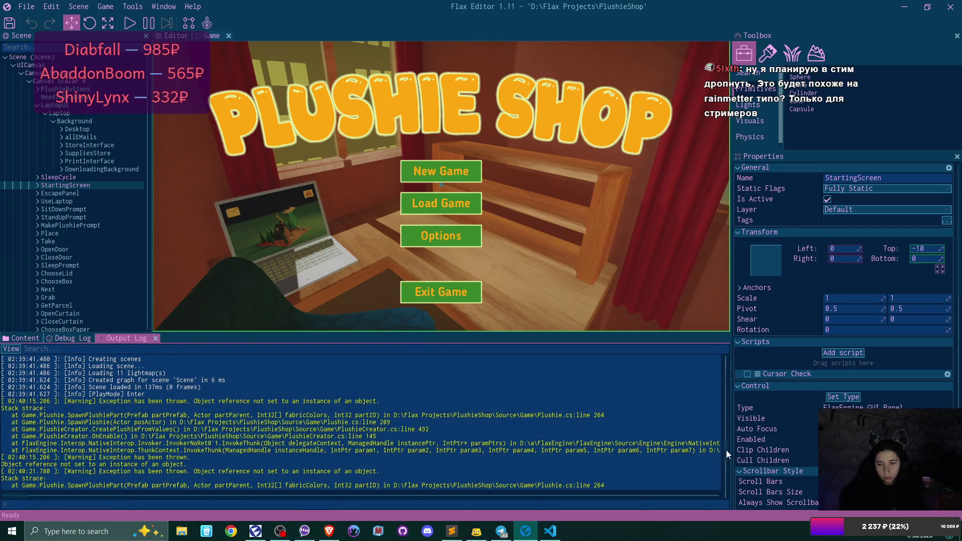
- Scroll the Output Log to the latest Clone line 55 warning and open its source code
left_click_drag(727, 450, 714, 487)
scroll(451, 431, "up", 4)
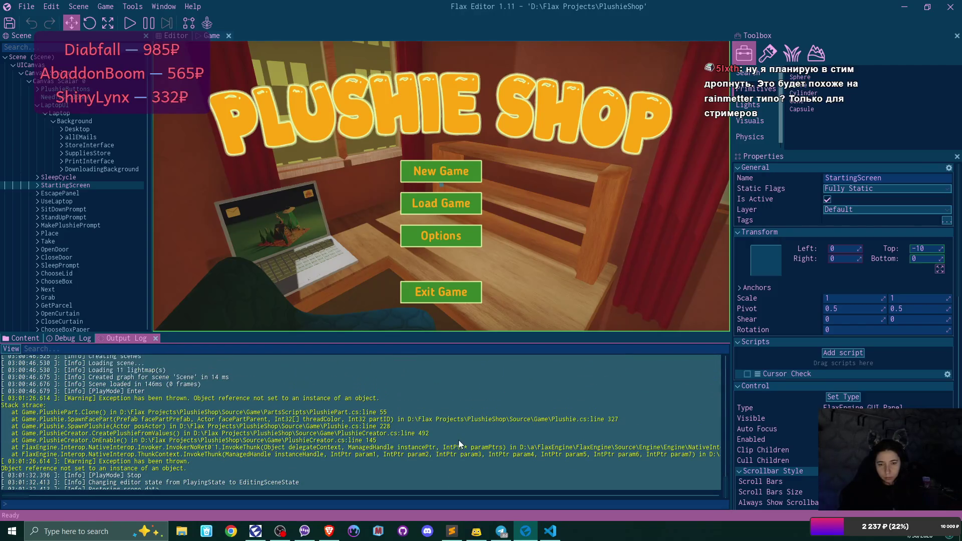
scroll(460, 441, "down", 1)
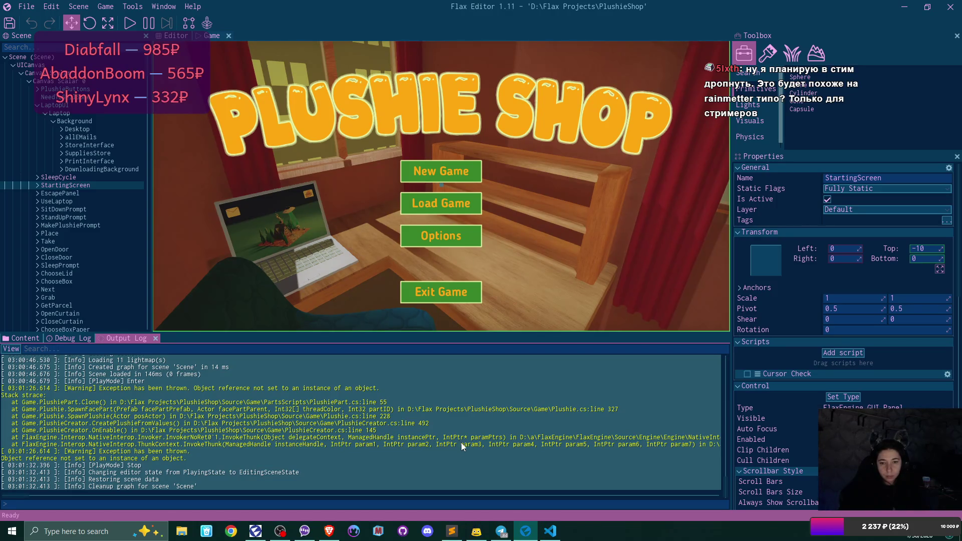
double_click(461, 443)
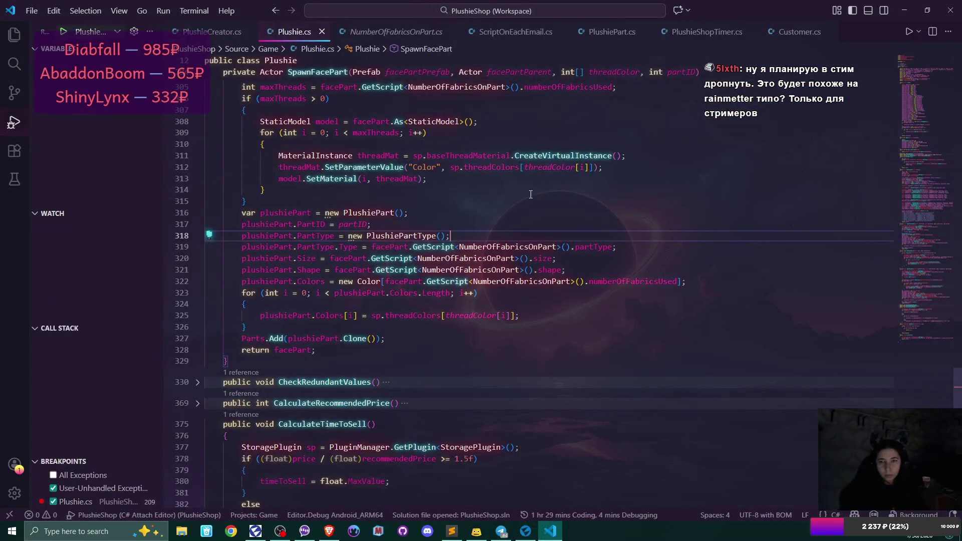
- Inspect line 55 of the Clone method in PlushiePart.cs
left_click(619, 34)
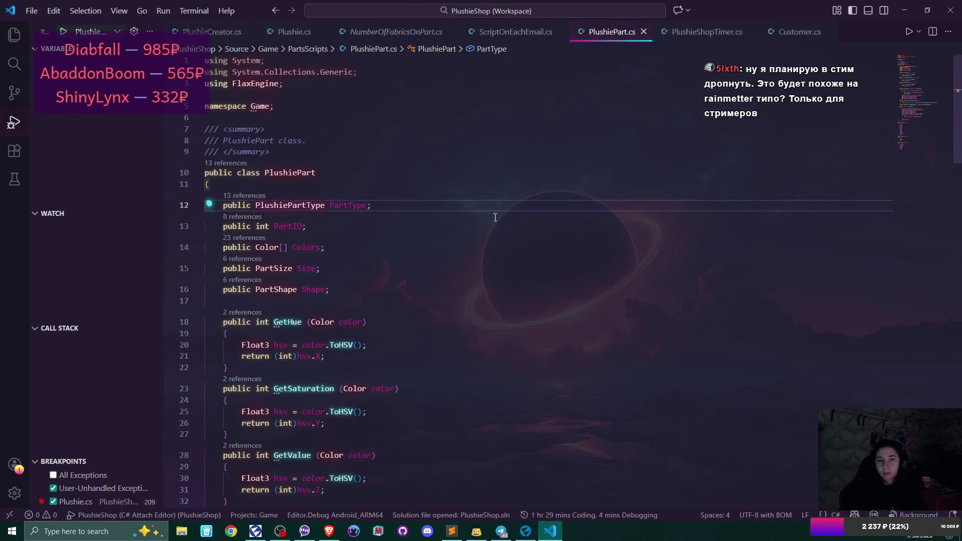
scroll(495, 218, "down", 10)
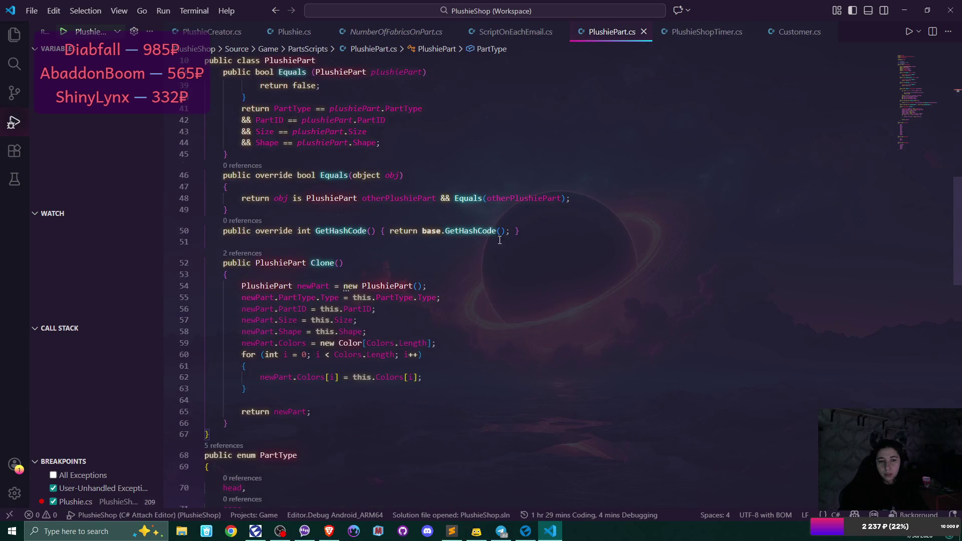
left_click(339, 298)
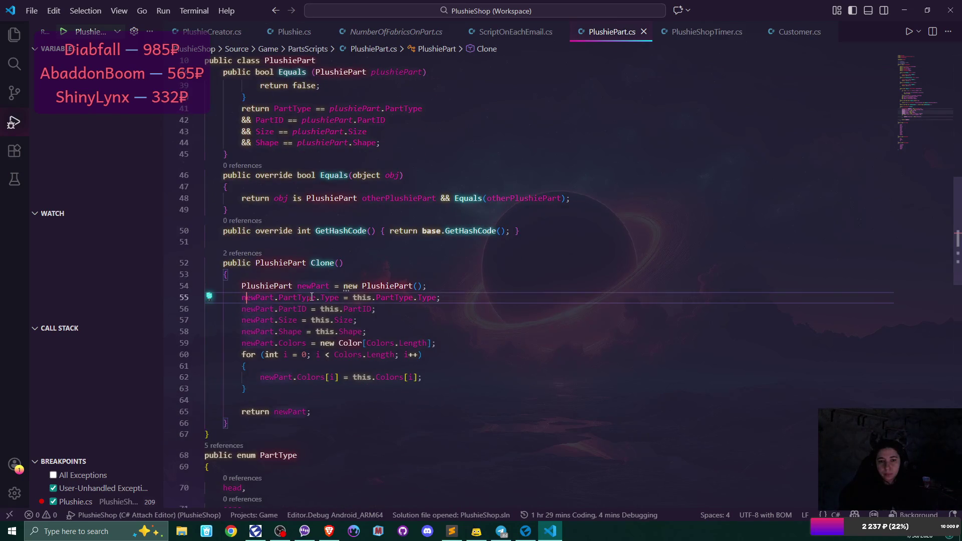
left_click(446, 288)
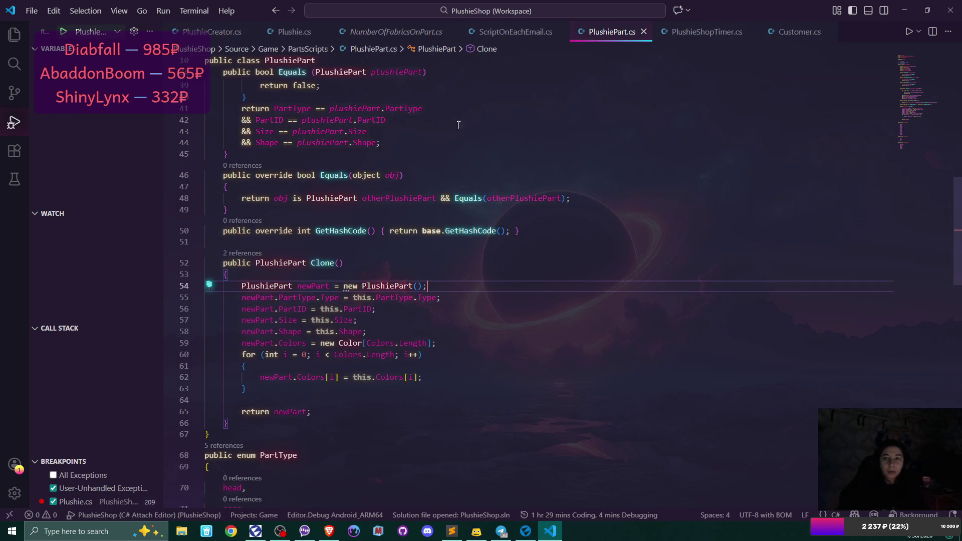
- Delete the redundant .Clone() call on line 327 of Plushie.cs
left_click(283, 33)
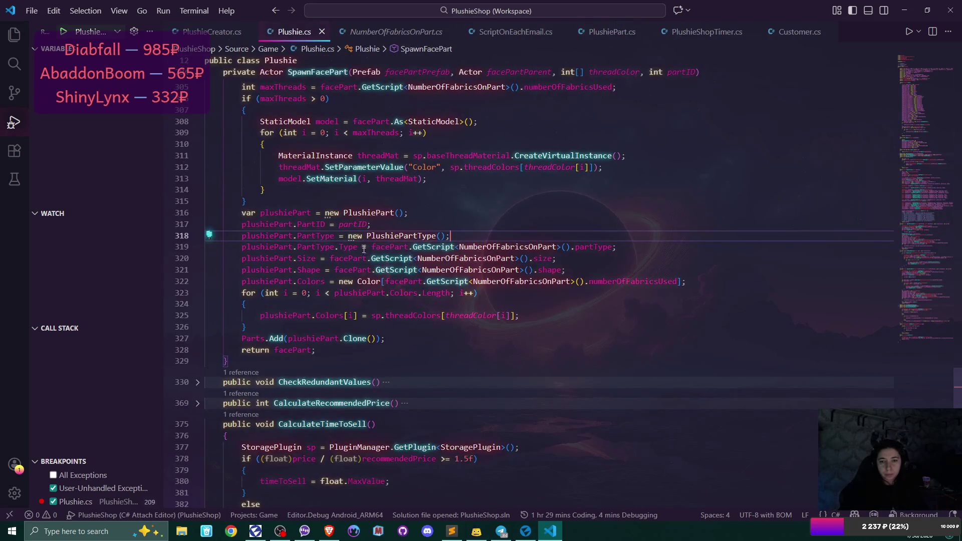
left_click_drag(341, 338, 375, 340)
key("BackSpace")
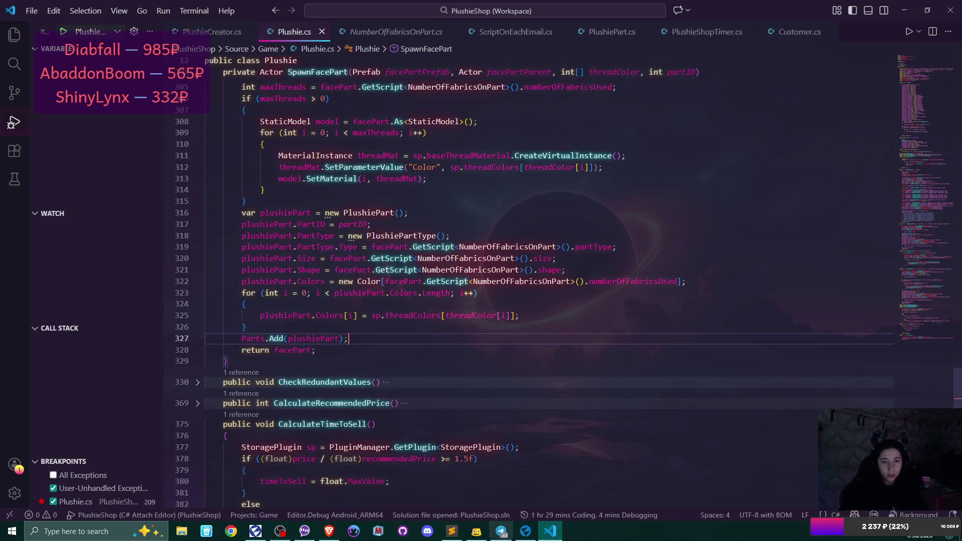
left_click(553, 525)
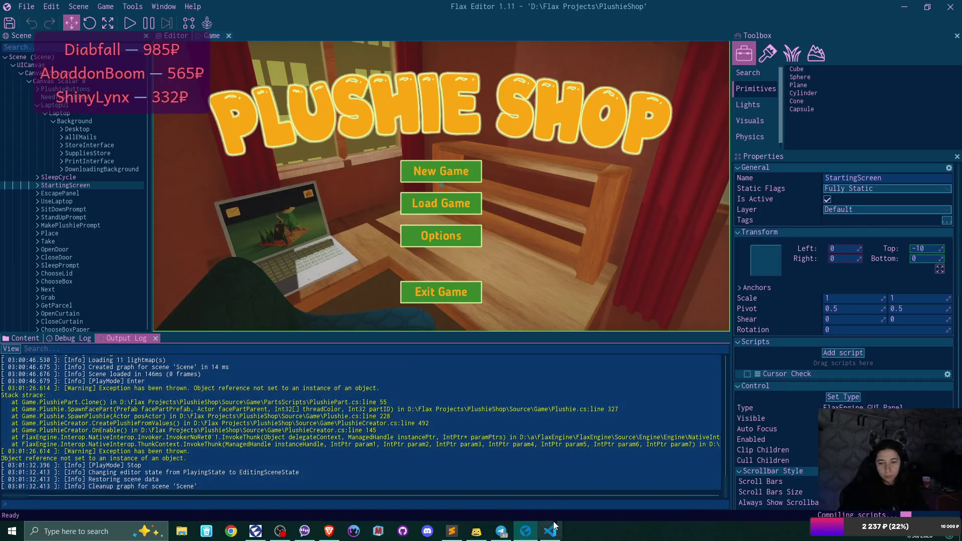
- With the Debug Log shown, play a new game in the first save slot and sit at the laptop
left_click(72, 339)
left_click(129, 23)
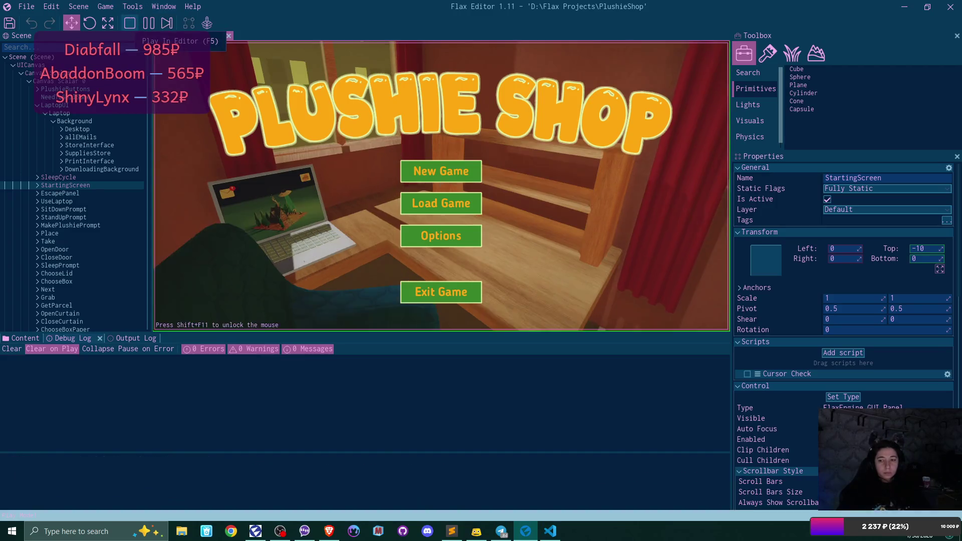
left_click(431, 171)
left_click(450, 171)
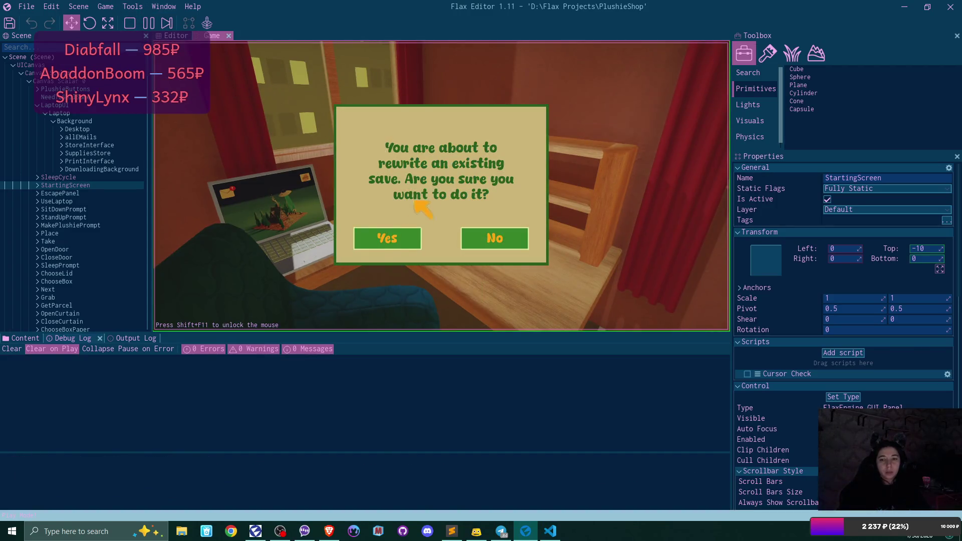
left_click(389, 239)
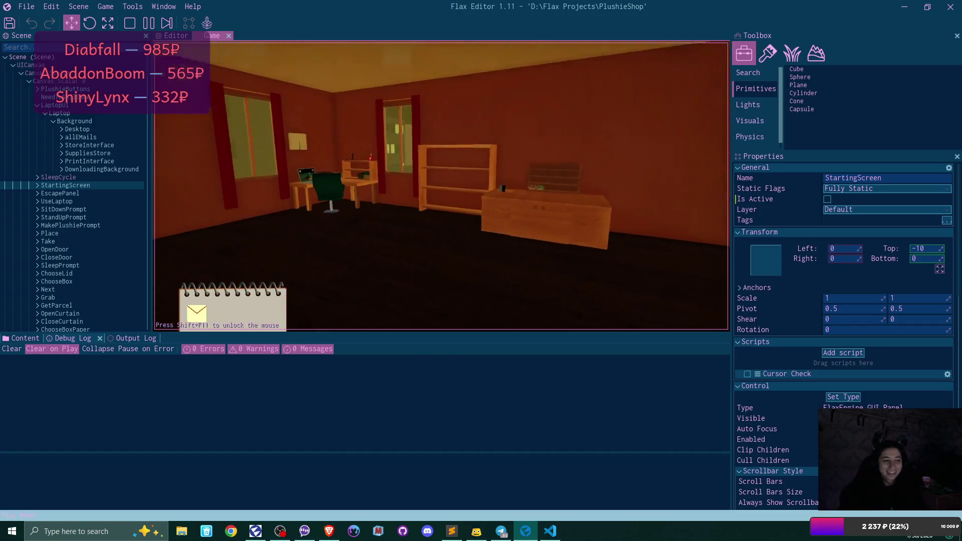
key("w")
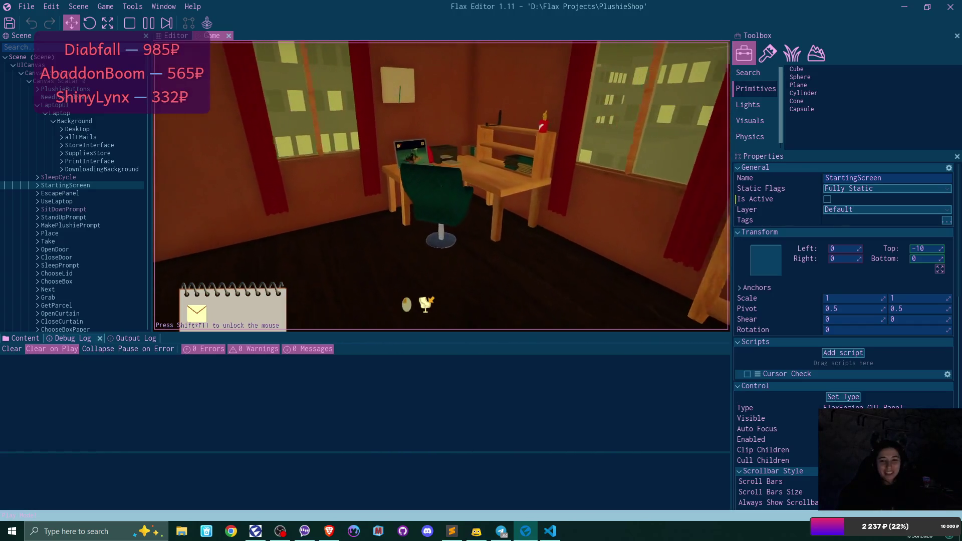
key("e")
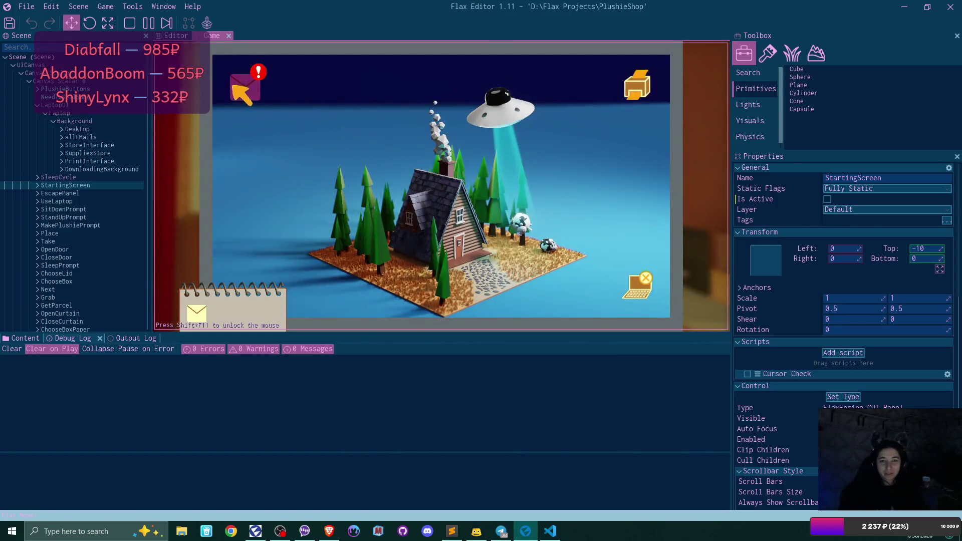
- Download the plushie pattern from the first-day-of-freedom email, then close the mail
left_click(247, 86)
left_click(401, 120)
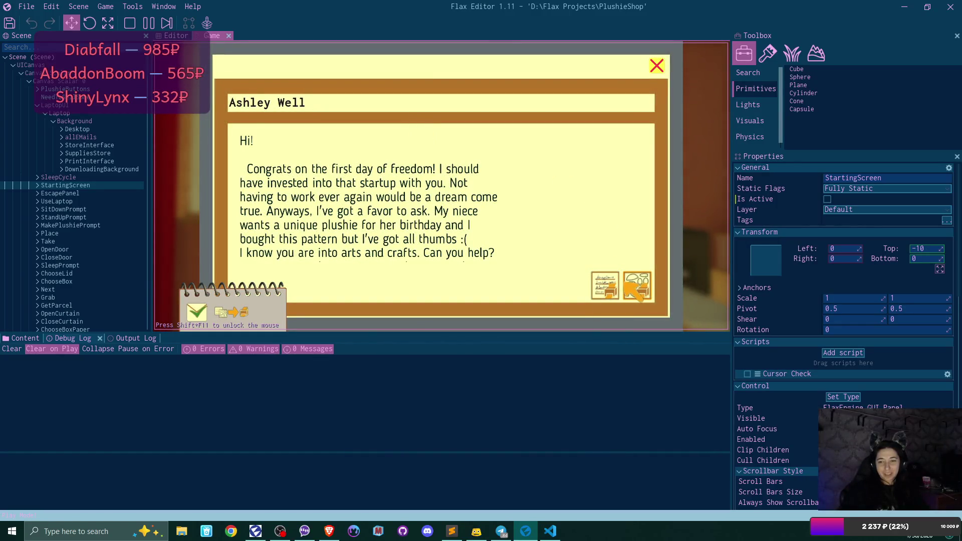
left_click(638, 283)
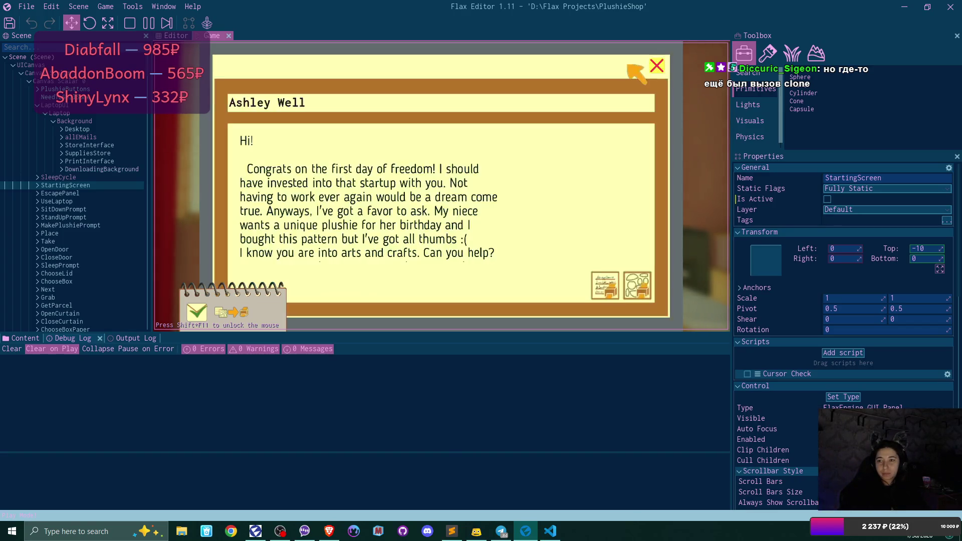
left_click(656, 67)
left_click(657, 68)
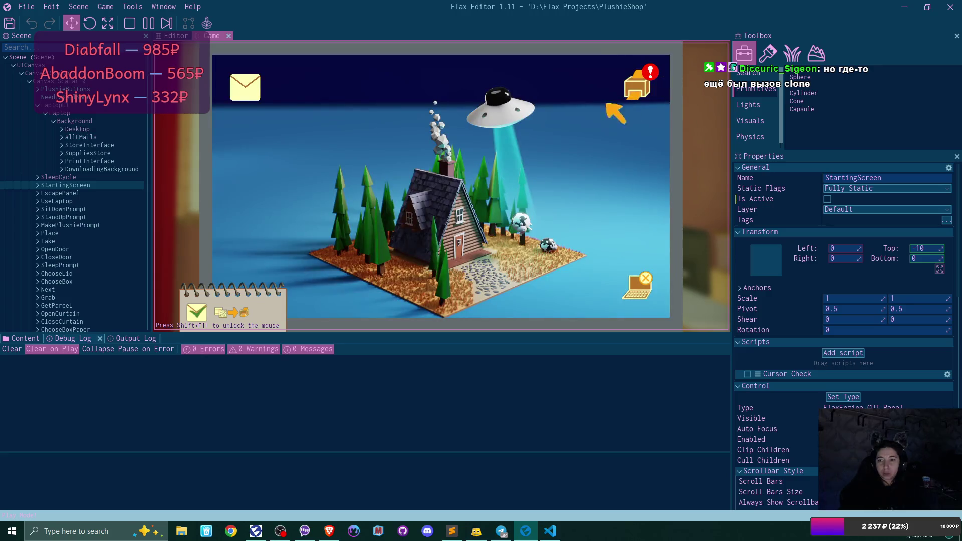
- In the parcel app, clear the plushie cards, print the address card, and step back
left_click(641, 85)
double_click(314, 172)
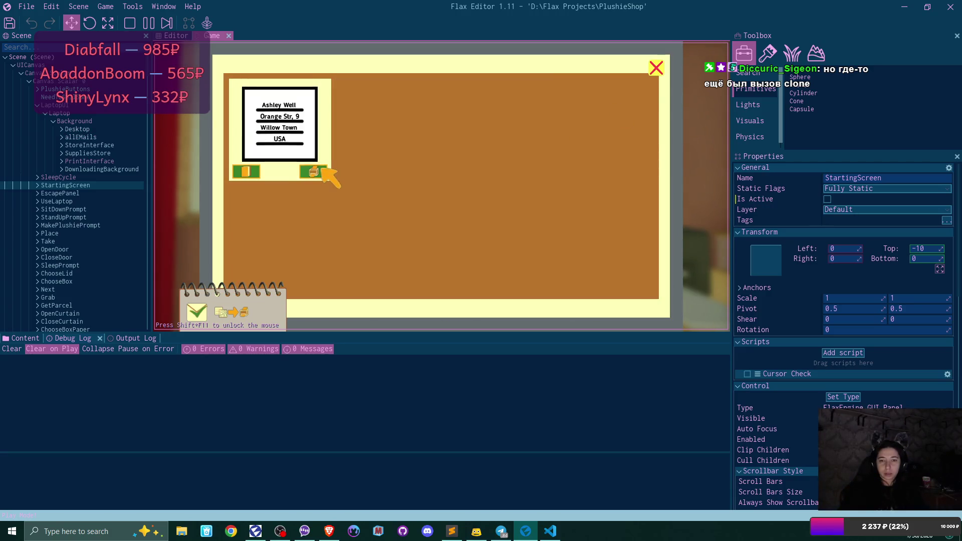
left_click(315, 172)
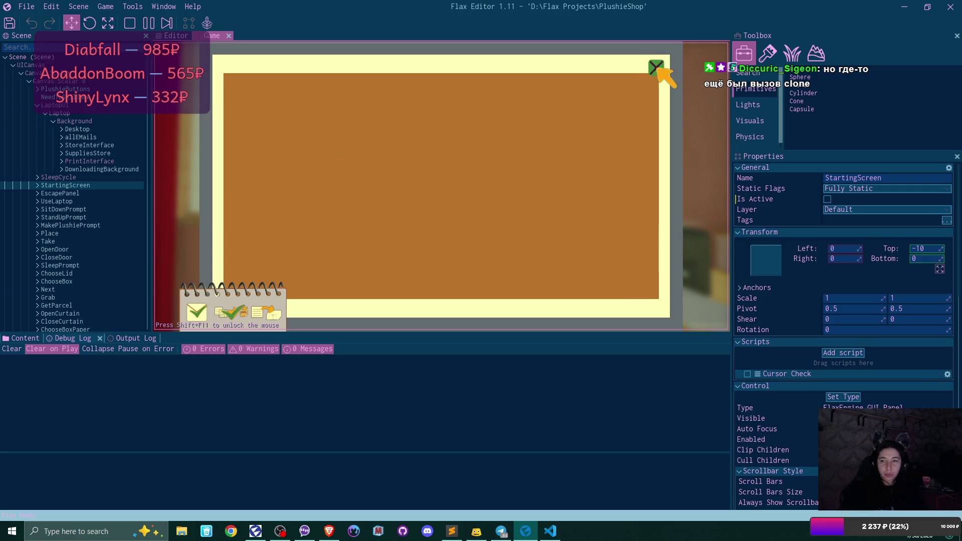
left_click(657, 67)
left_click(637, 289)
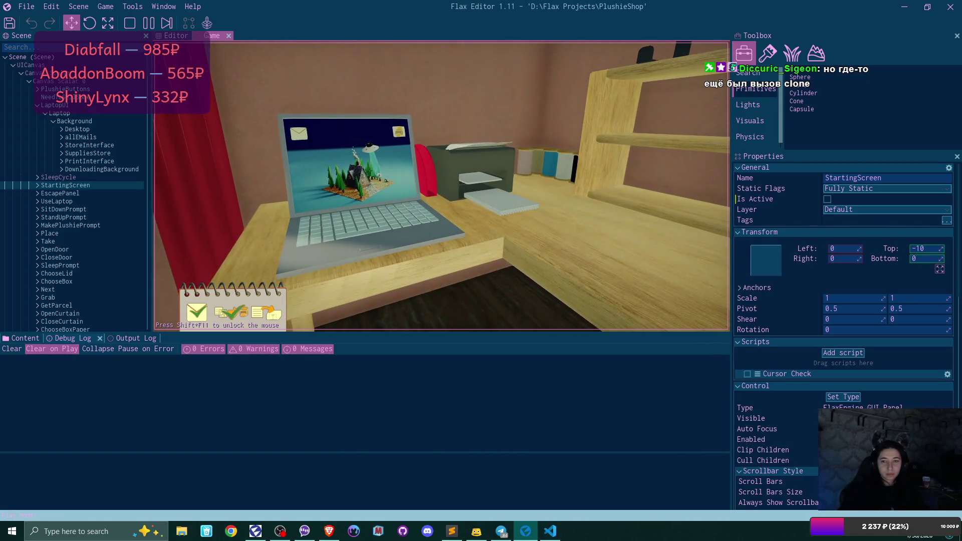
- Stick the address label on the box and make a blue plushie with eyes and mouth
left_click(441, 187)
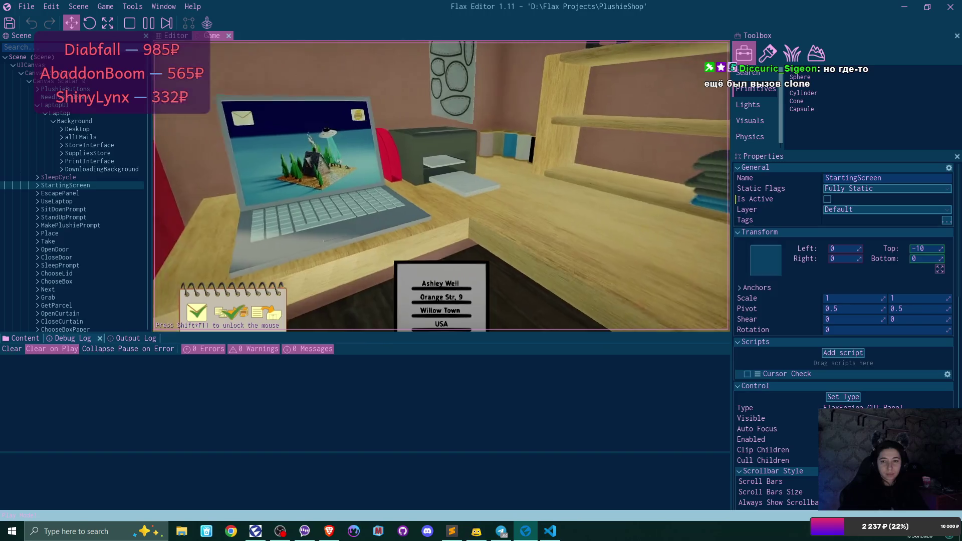
left_click(441, 186)
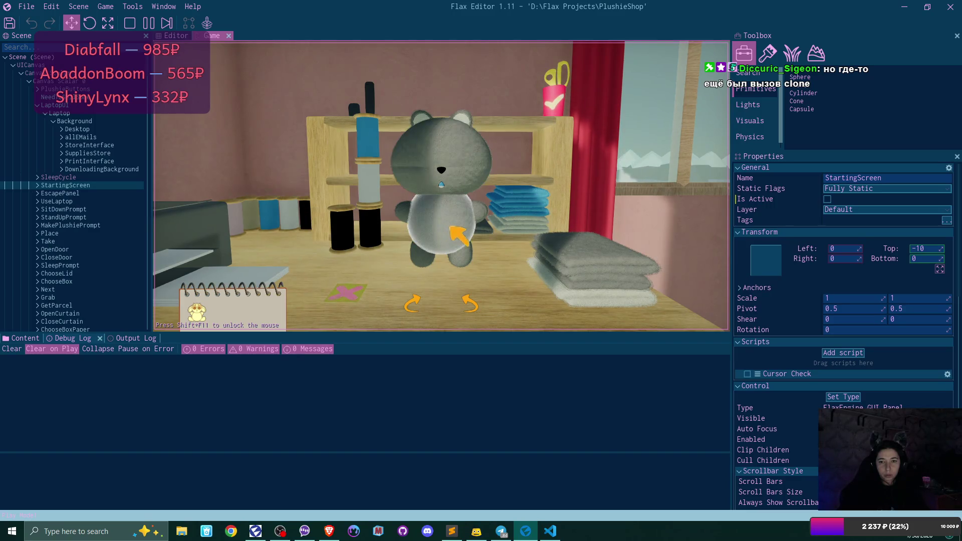
left_click(591, 250)
left_click(471, 160)
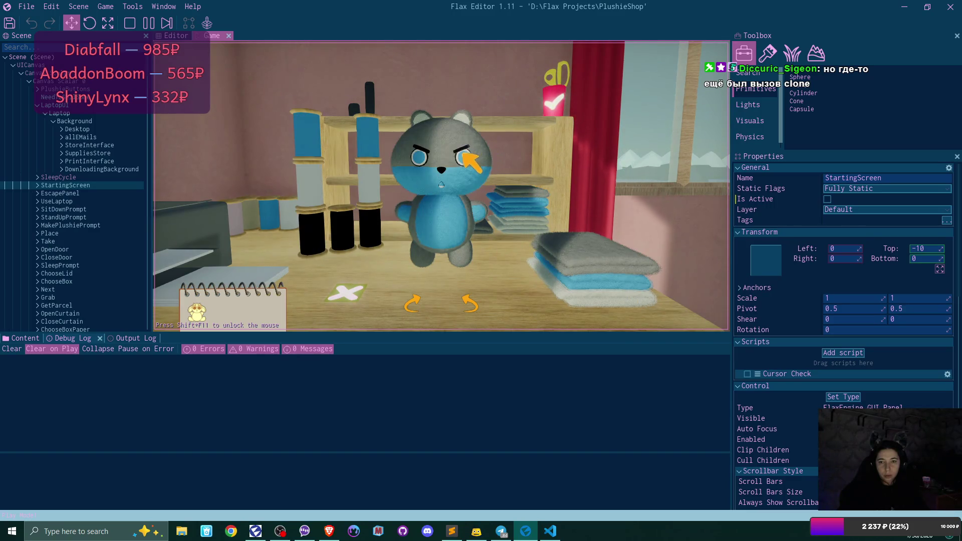
left_click(446, 193)
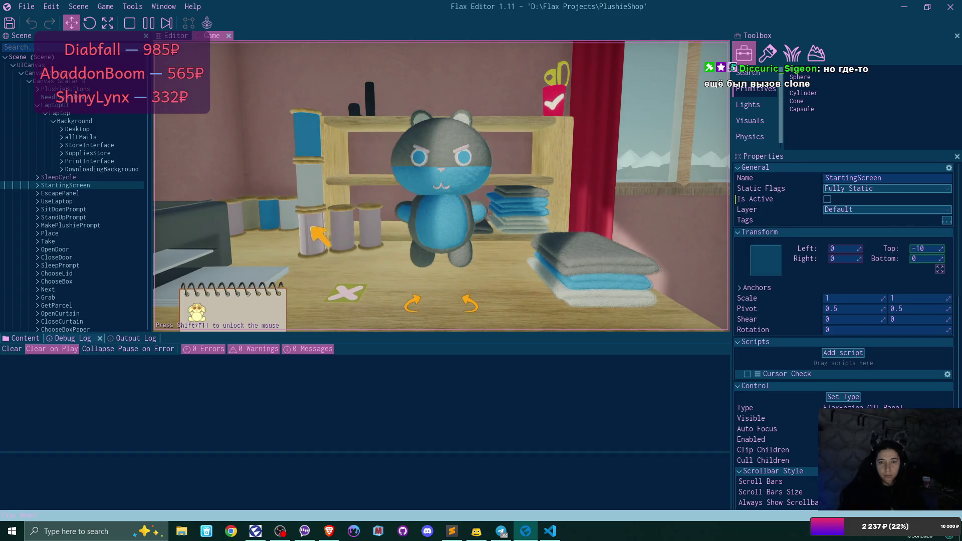
- Switch the fabric to white, set thread spools to white, blue and a third colour, then stop
left_click(630, 285)
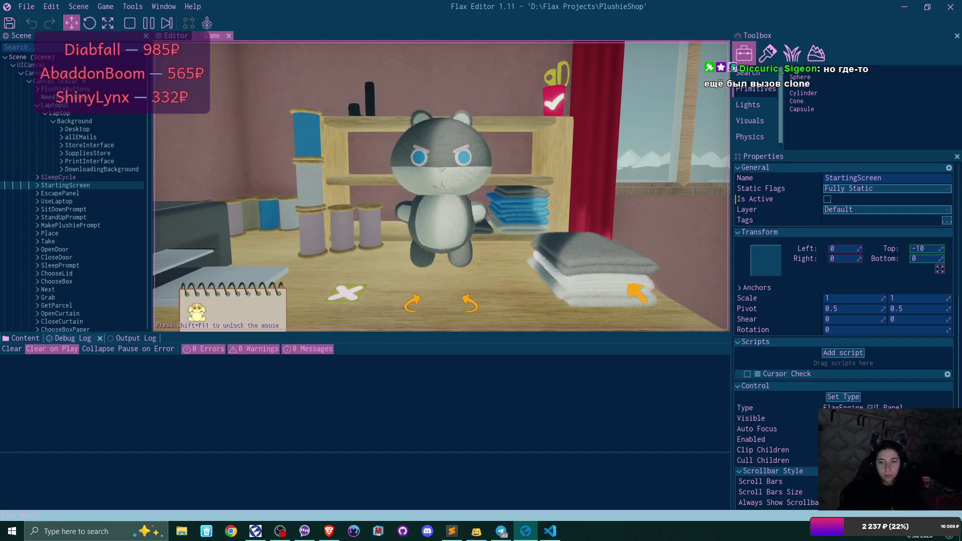
left_click(308, 235)
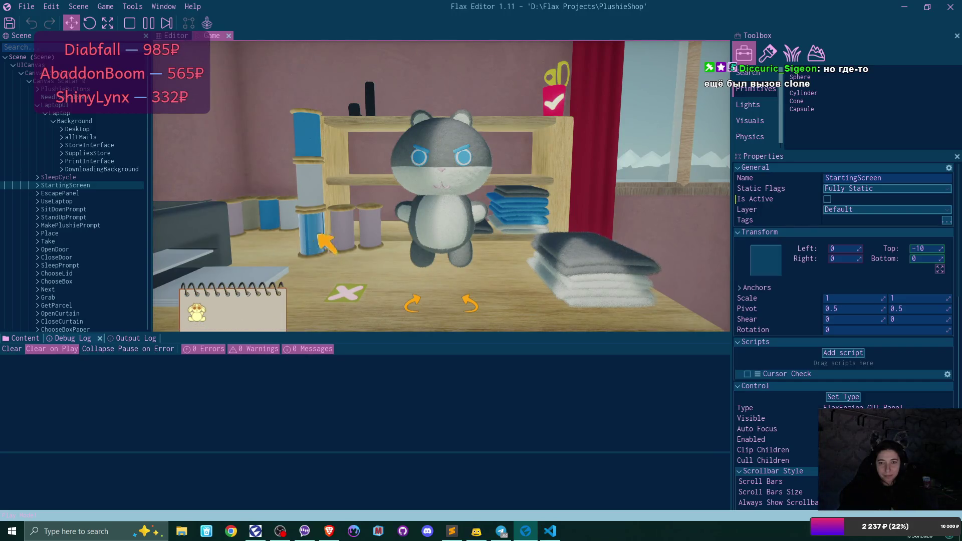
left_click(343, 230)
left_click(376, 232)
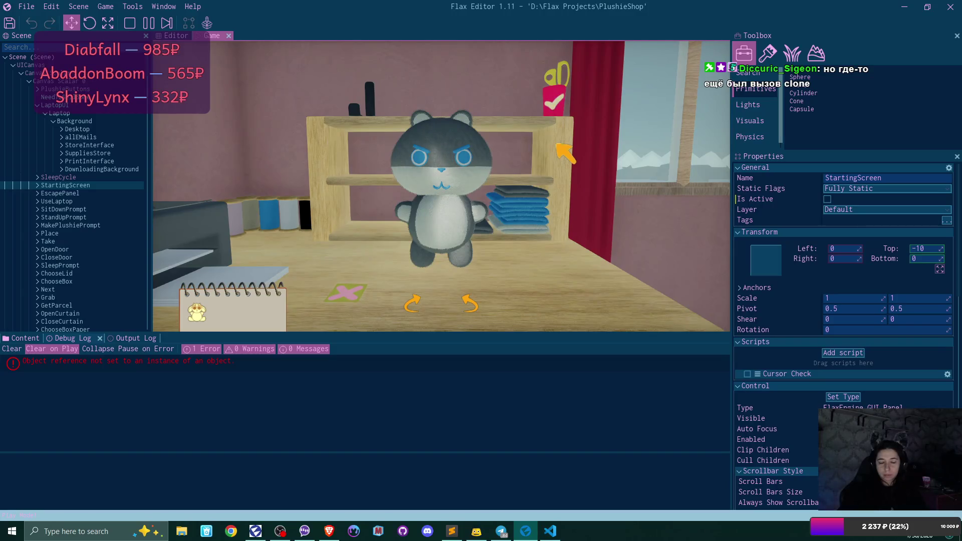
key("F5")
- Inspect the null-reference stack trace pointing to PlushiePart.Clone at Plushie.cs line 77, then bring up VS Code
left_click(199, 367)
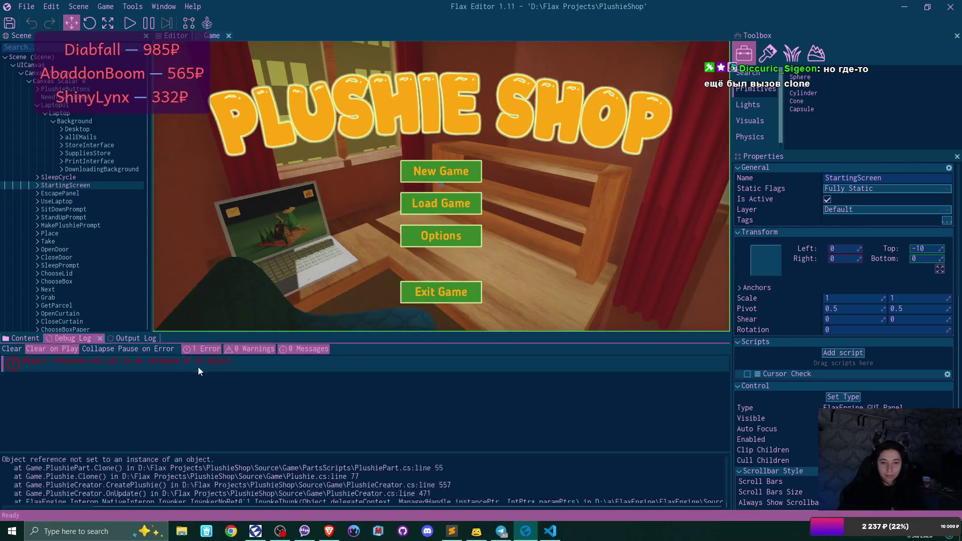
scroll(538, 489, "down", 1)
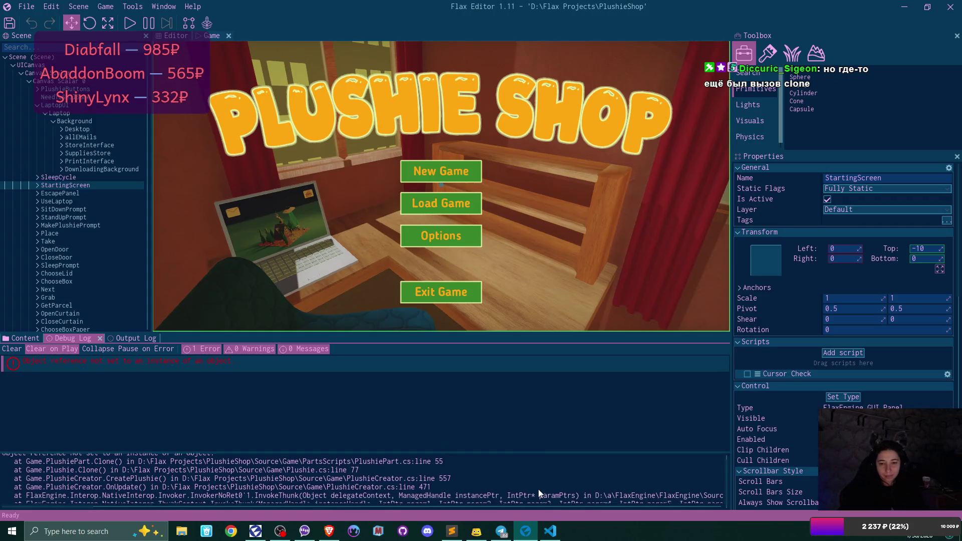
scroll(539, 488, "up", 1)
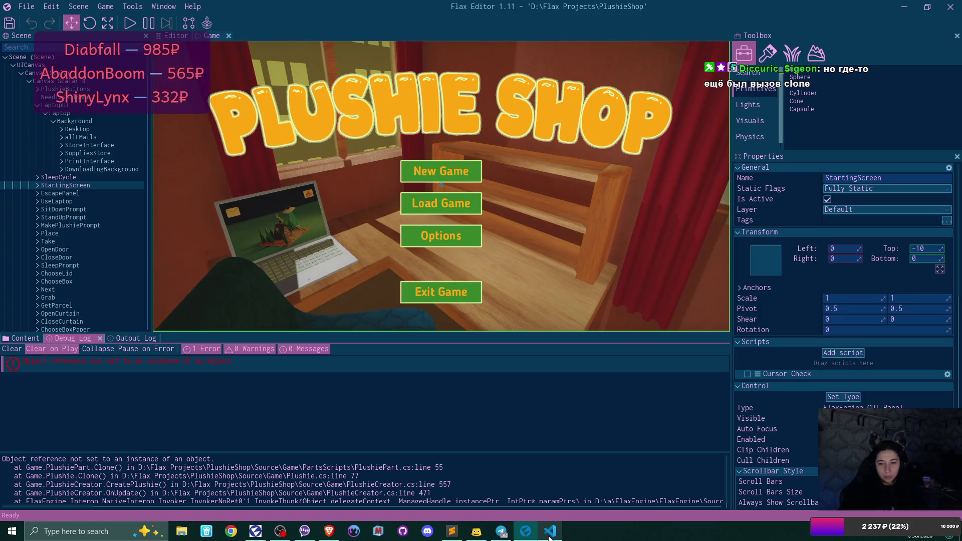
mouse_move(550, 536)
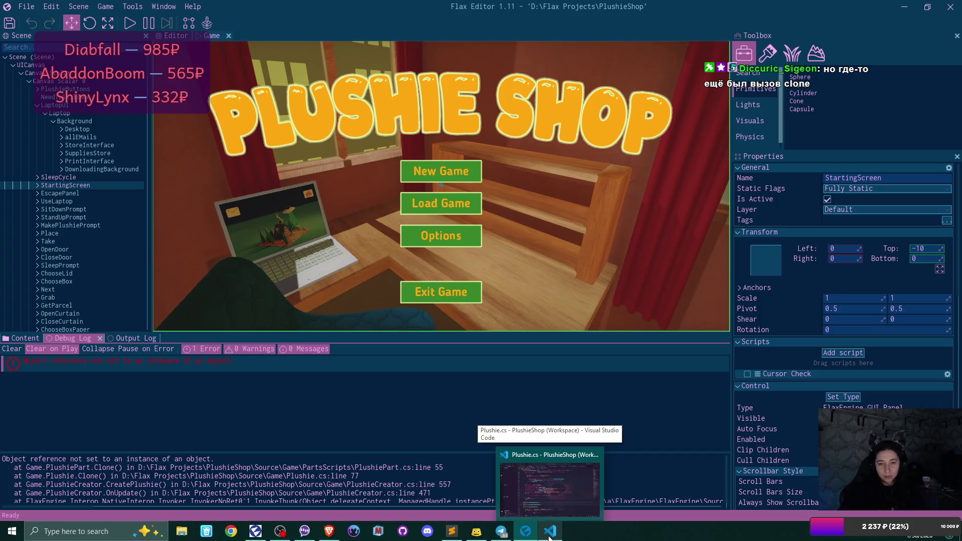
left_click(550, 536)
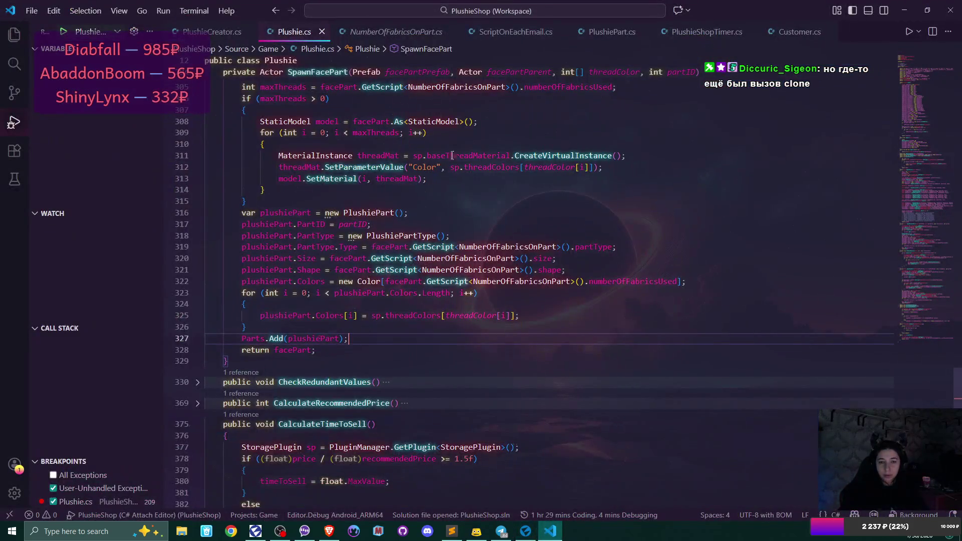
- Delete .Clone() on line 77 of Plushie.Clone so this.Parts[i] is added directly
scroll(466, 272, "up", 15)
scroll(466, 272, "up", 15)
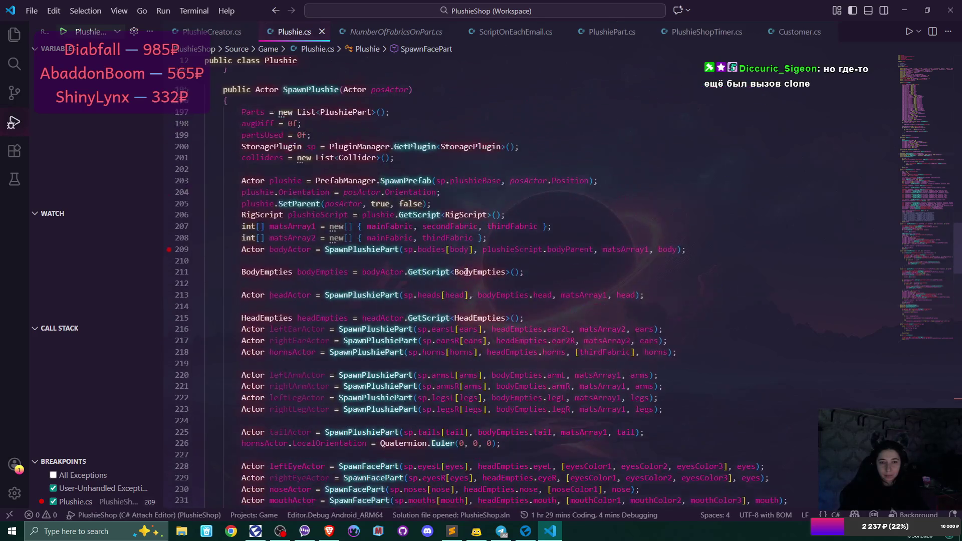
scroll(467, 272, "up", 20)
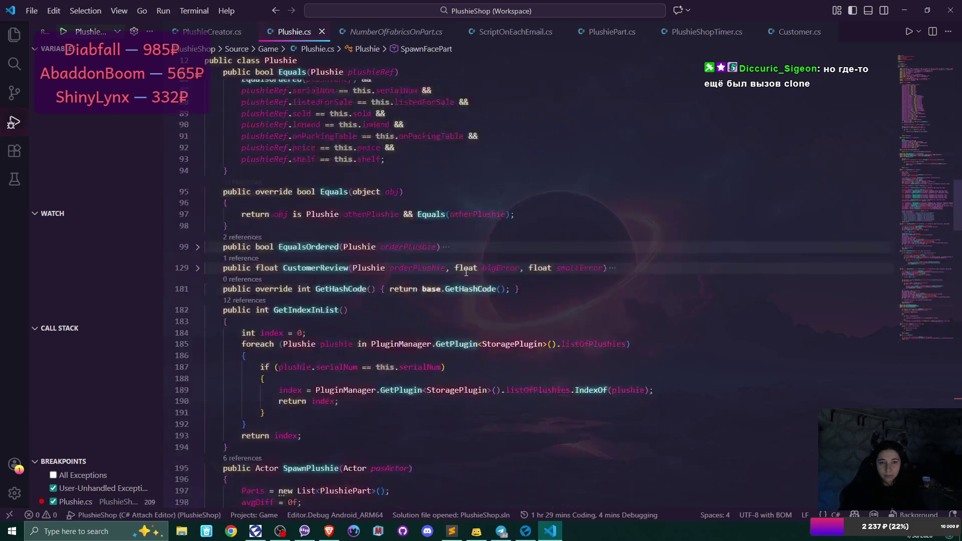
scroll(466, 272, "up", 12)
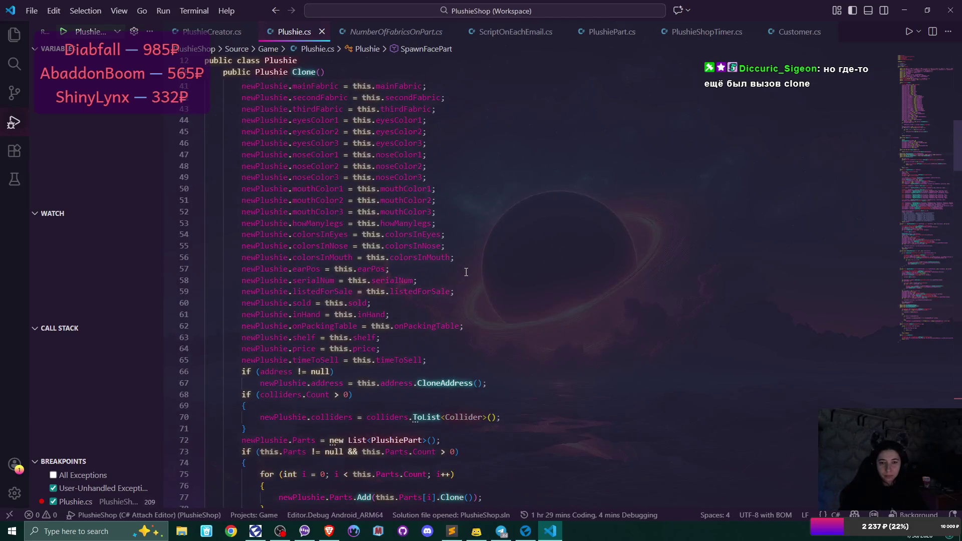
scroll(466, 272, "down", 4)
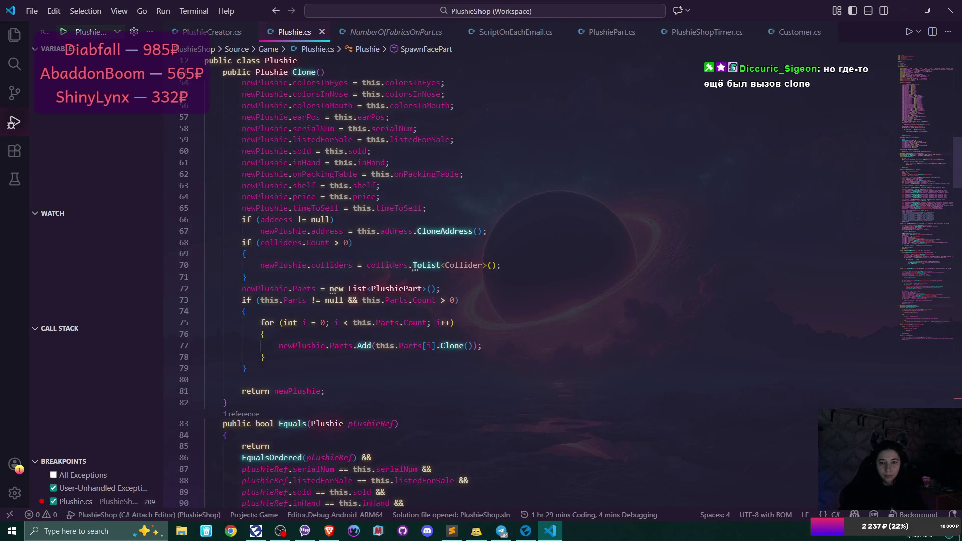
mouse_move(443, 346)
left_click_drag(439, 347, 469, 347)
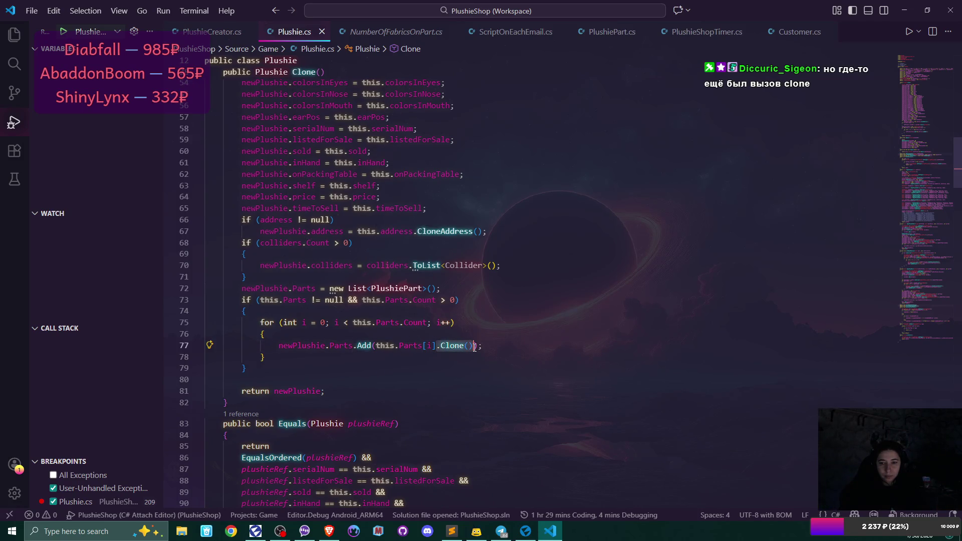
key("BackSpace")
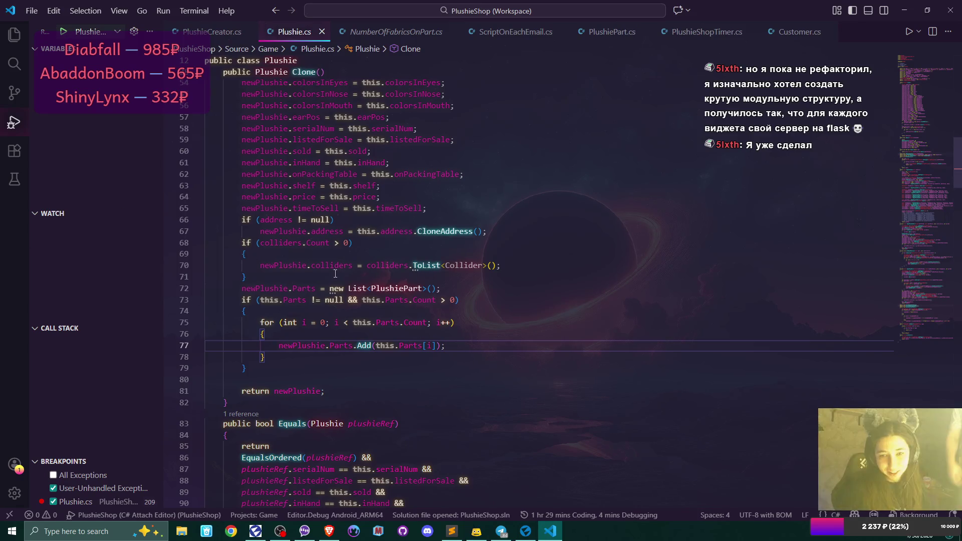
scroll(392, 259, "up", 2)
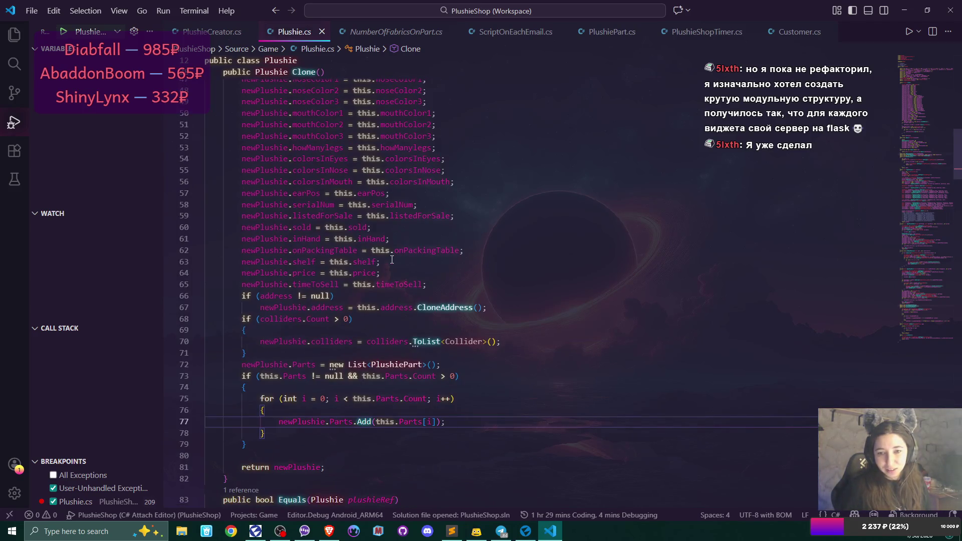
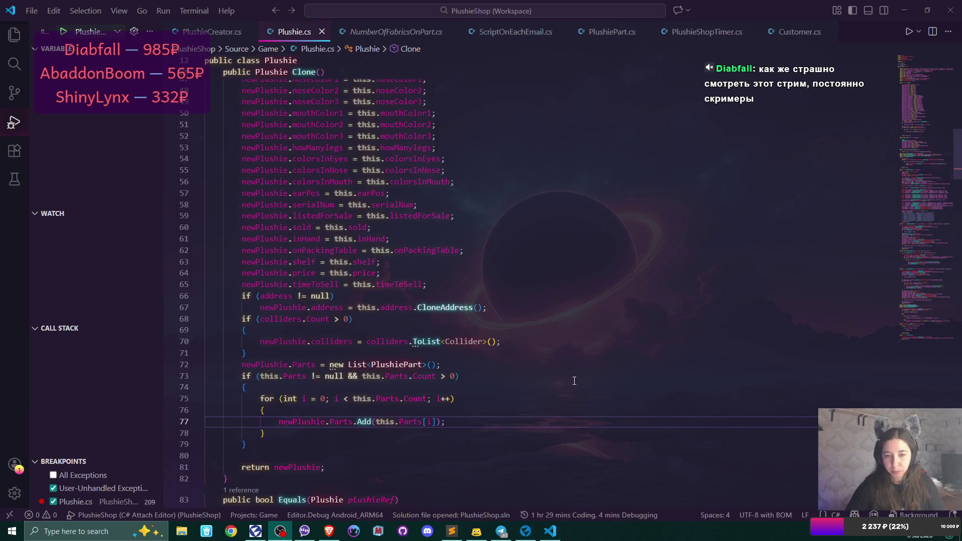
- Switch from VS Code to the Flax Editor window showing the PlushieShop project
left_click(526, 530)
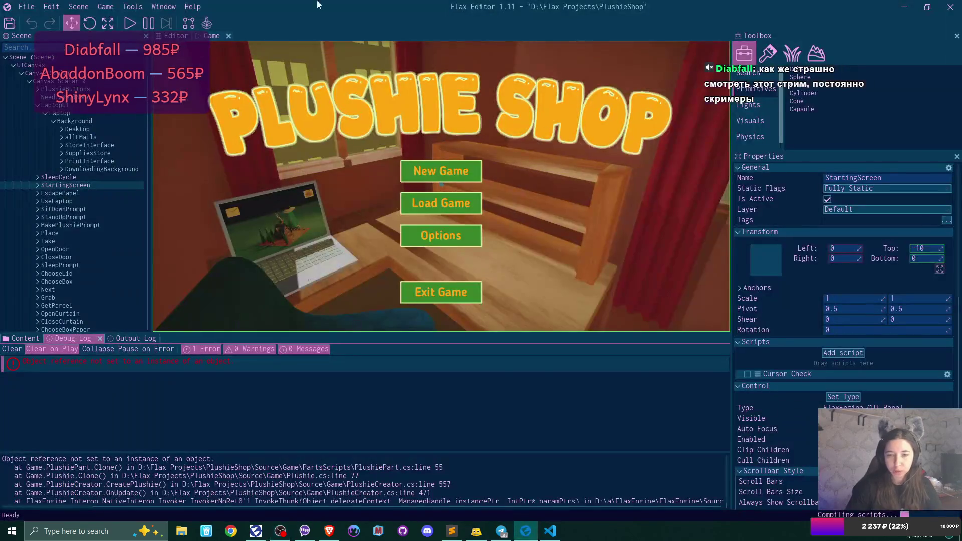
- Start play mode with a new game in slot Game 1, overwriting the save, and walk to the laptop
left_click(131, 22)
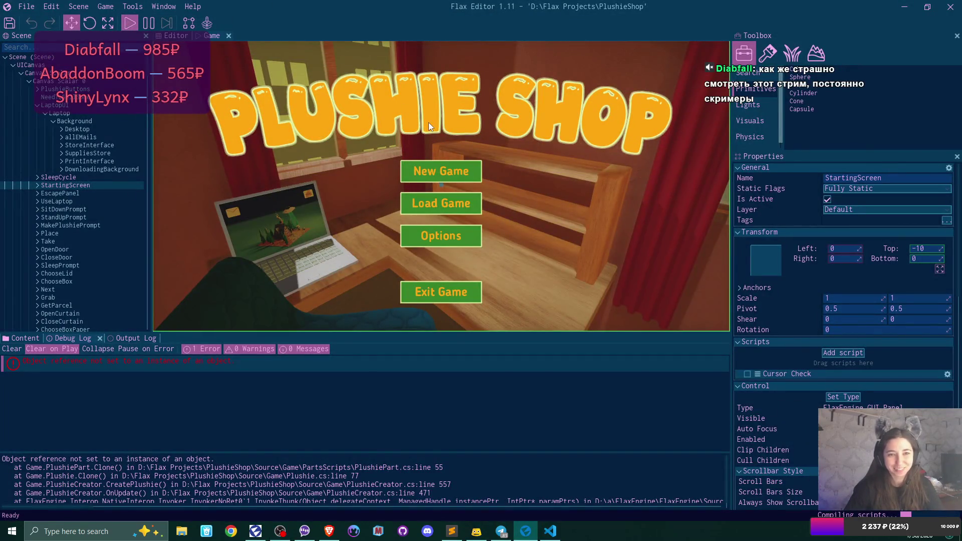
left_click(442, 172)
left_click(444, 175)
left_click(399, 238)
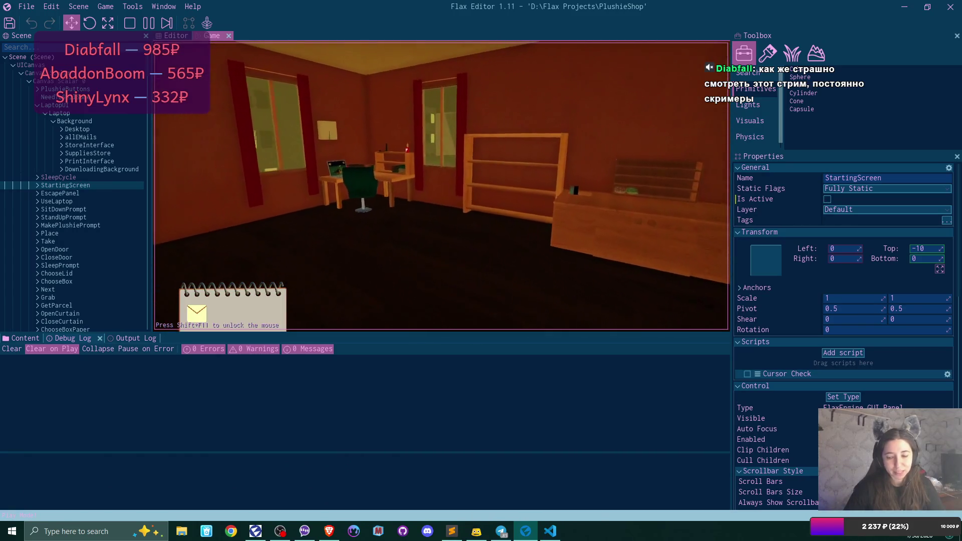
key("w")
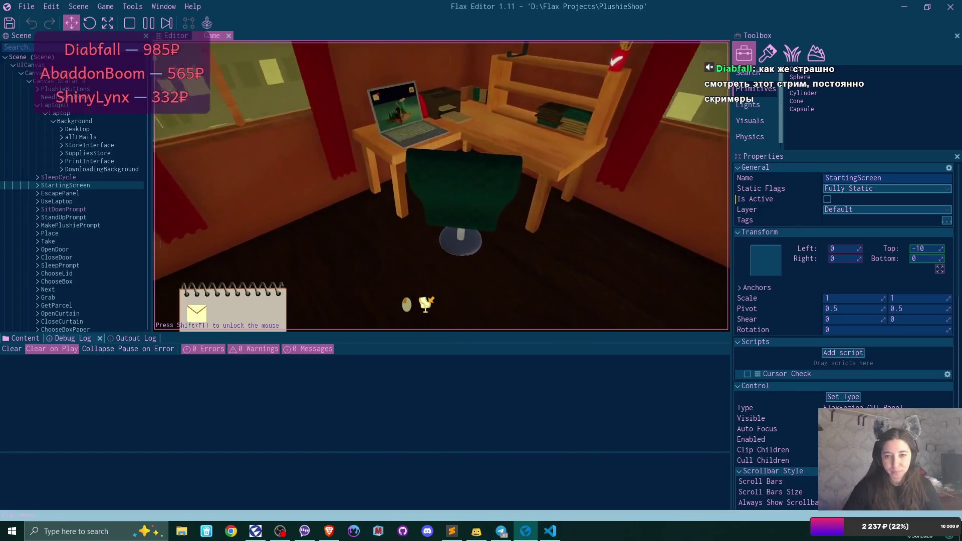
- On the laptop, reply to the first Bmail email and close the inbox
left_click(441, 186)
left_click(248, 85)
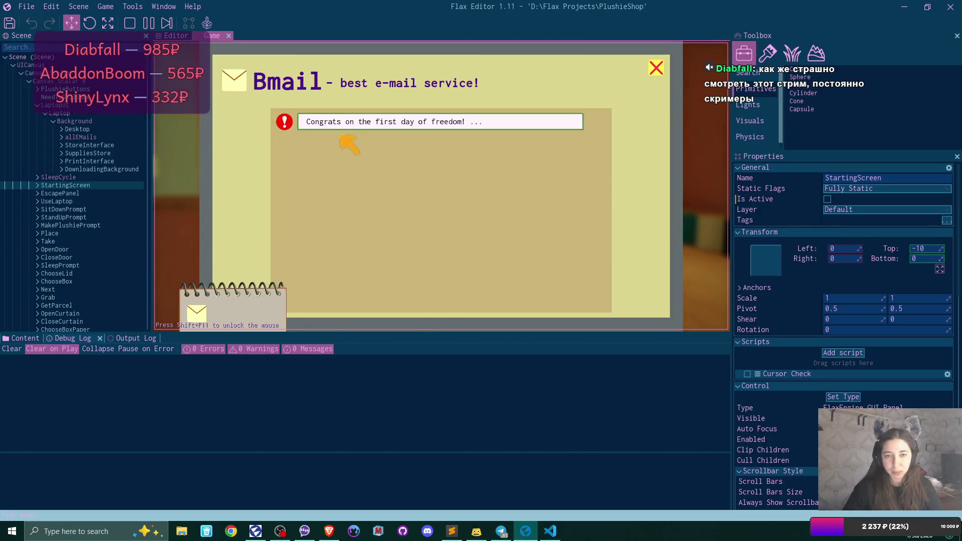
left_click(343, 125)
left_click(646, 296)
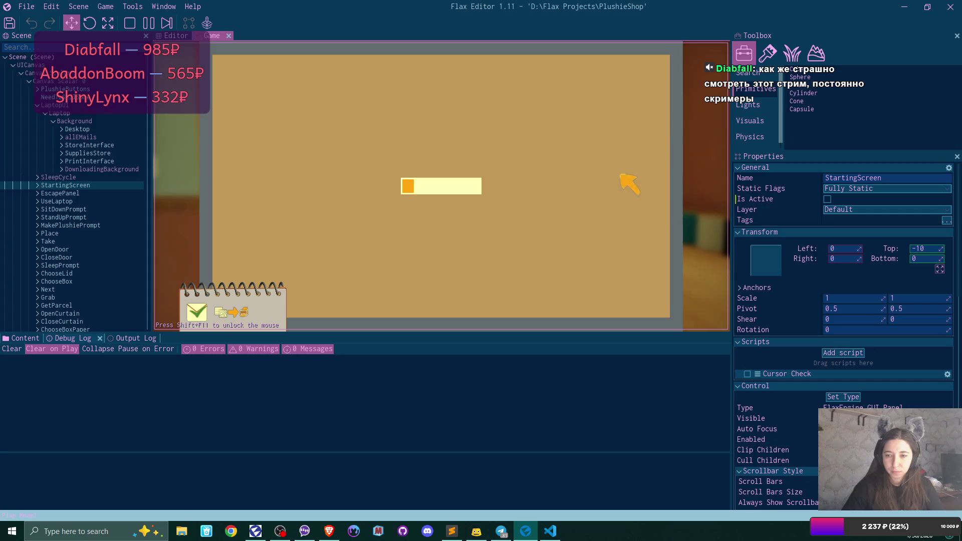
left_click(656, 66)
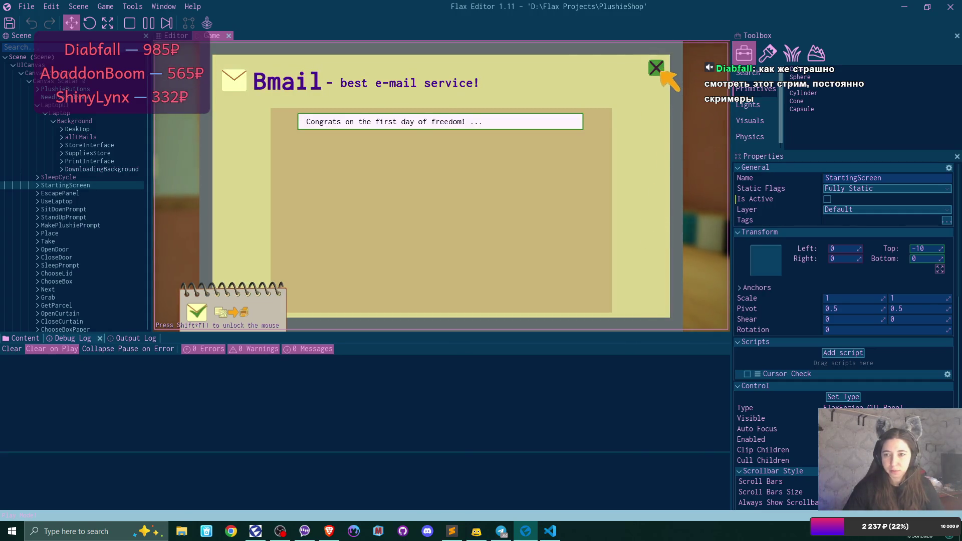
left_click(658, 68)
- Buy the brown bear, grey bunny and address cards in the plushie store, then step back
left_click(662, 84)
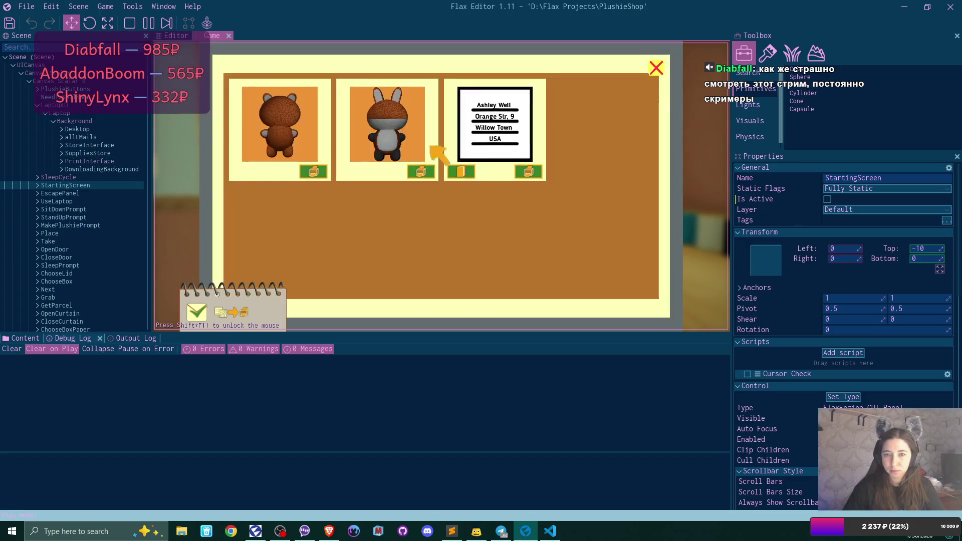
left_click(323, 171)
left_click(324, 170)
left_click(656, 68)
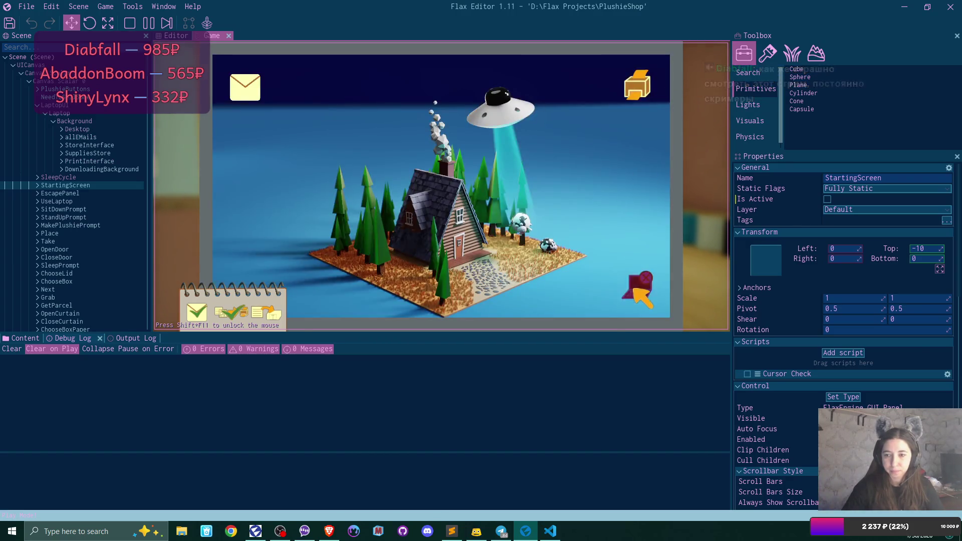
left_click(635, 290)
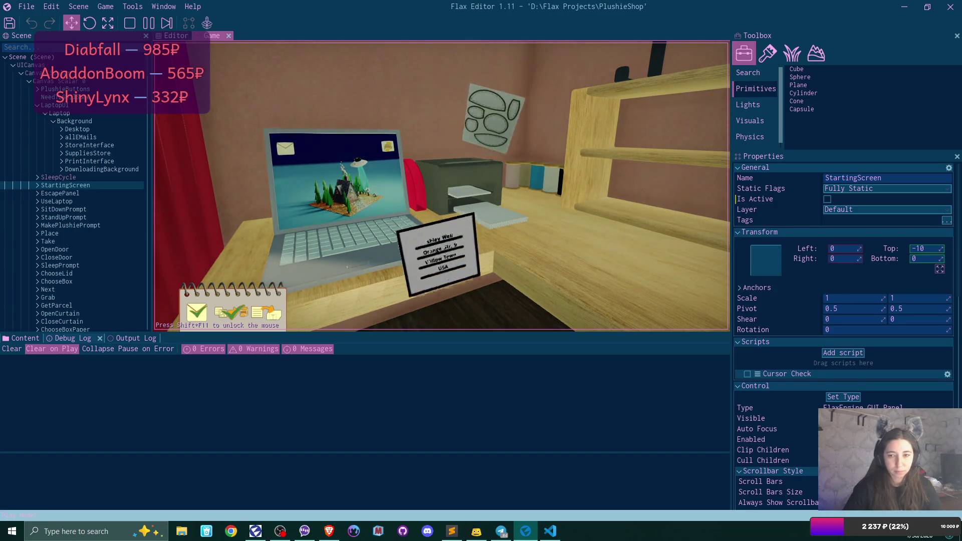
- Handle the shipping label, then finish the blue plushie and set it on the desk
left_click(441, 186)
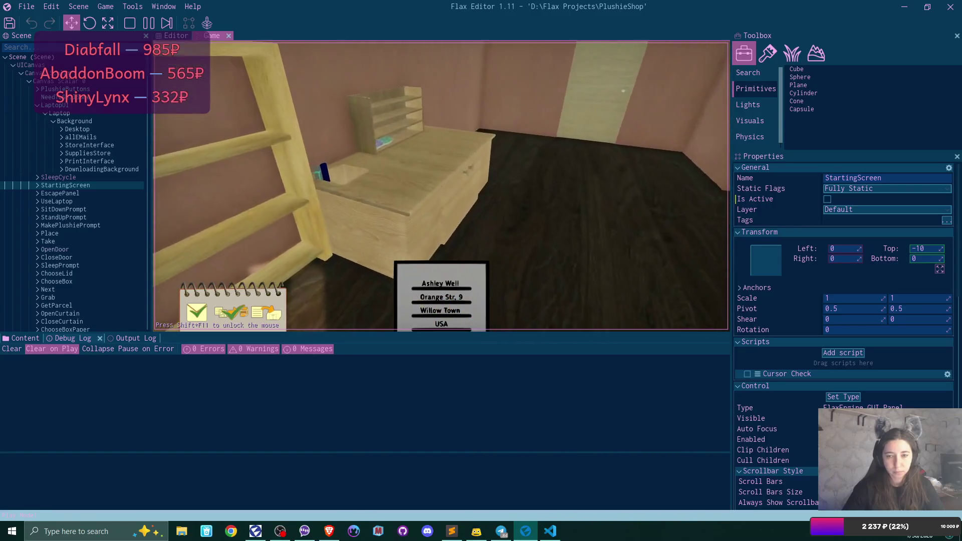
left_click(441, 187)
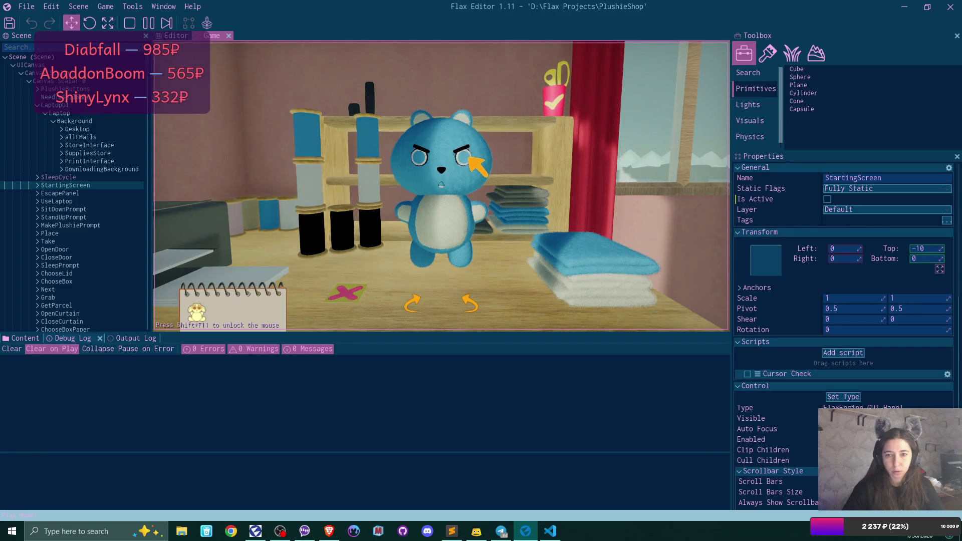
left_click(560, 100)
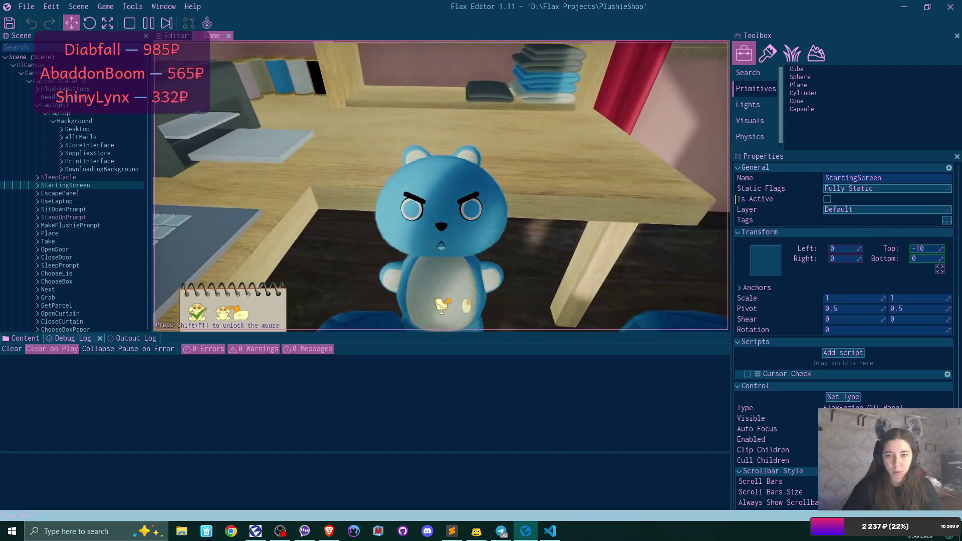
left_click(455, 305)
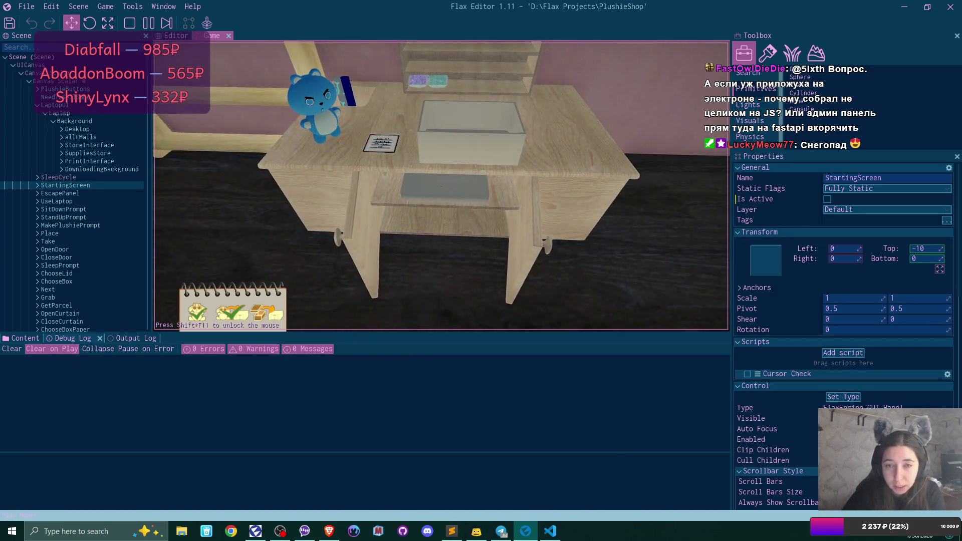
- Drop the blue plushie into the desk box and stop play mode with F5
left_click(442, 186)
left_click(441, 186)
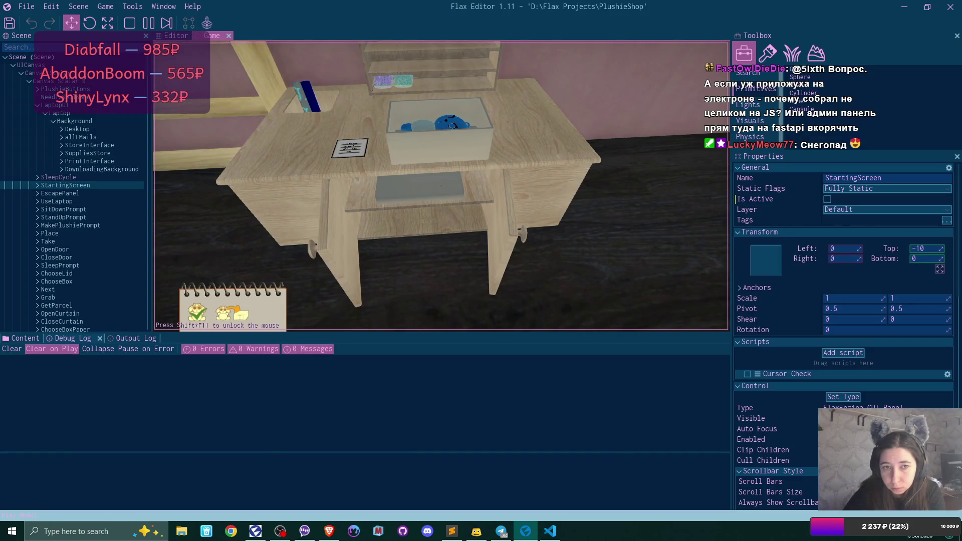
key("F5")
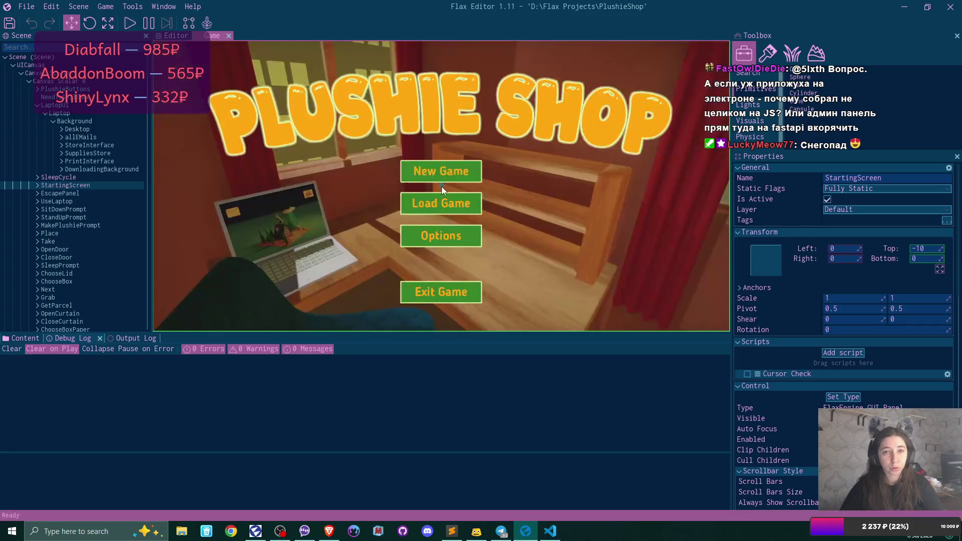
- Scroll back through the Output Log warnings, then return to the end of the log
left_click(127, 338)
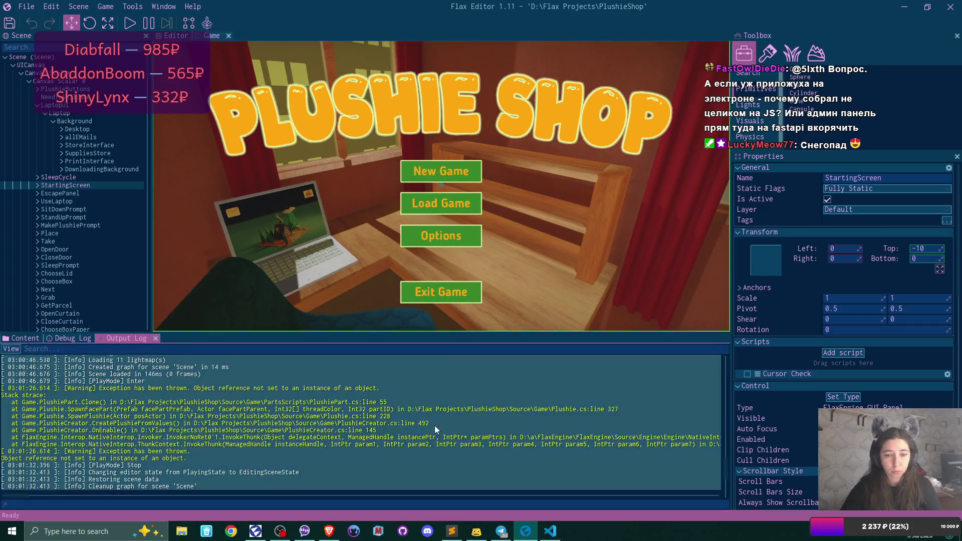
scroll(703, 480, "down", 2)
left_click_drag(726, 471, 726, 502)
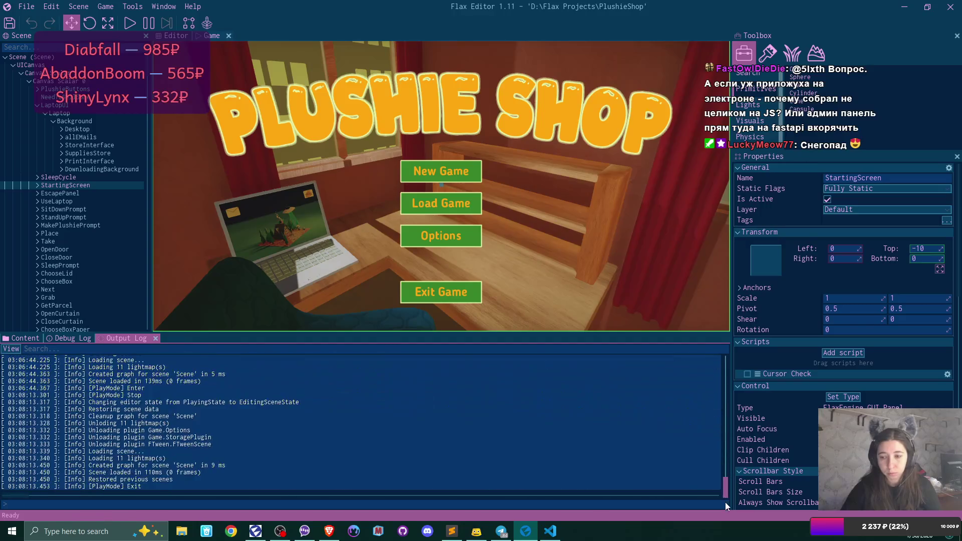
scroll(430, 445, "up", 5)
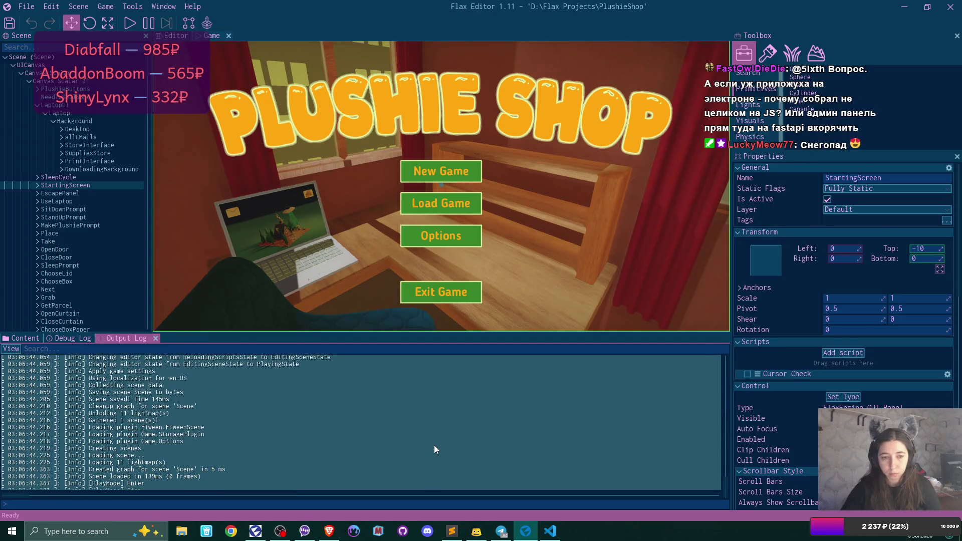
scroll(435, 449, "up", 5)
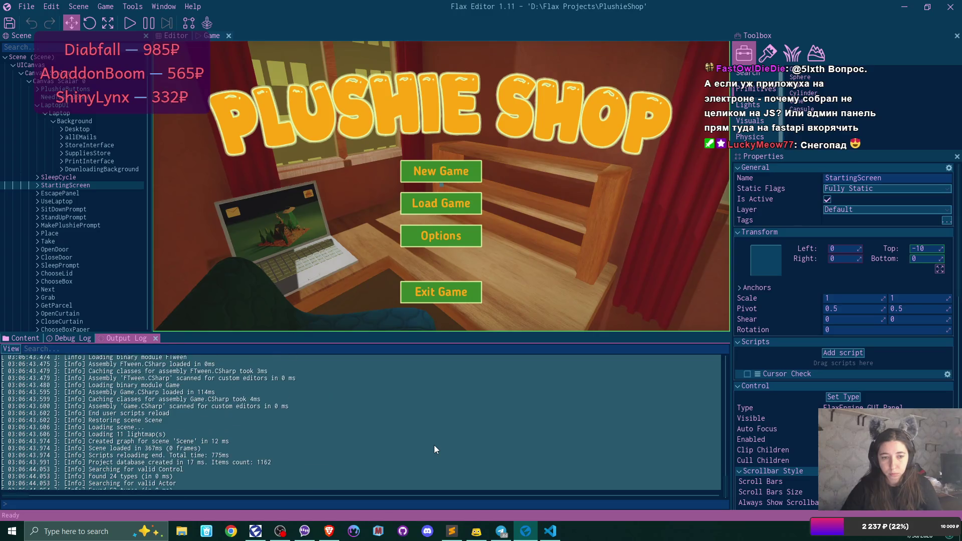
scroll(435, 446, "up", 5)
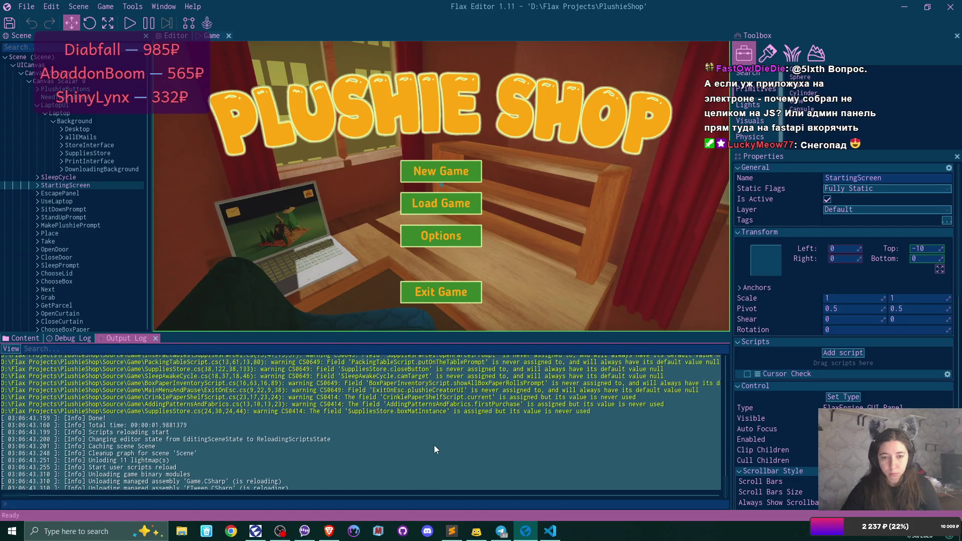
scroll(434, 445, "up", 5)
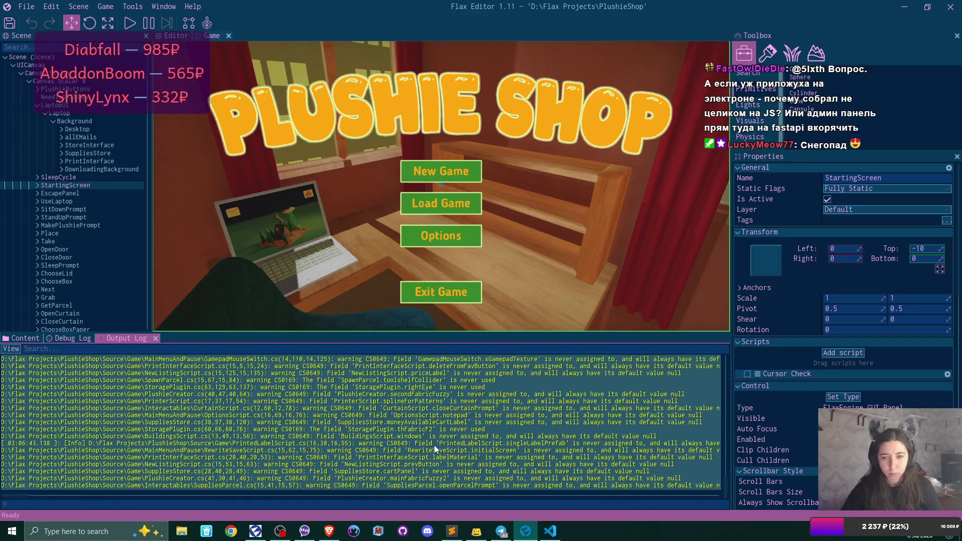
scroll(435, 446, "up", 5)
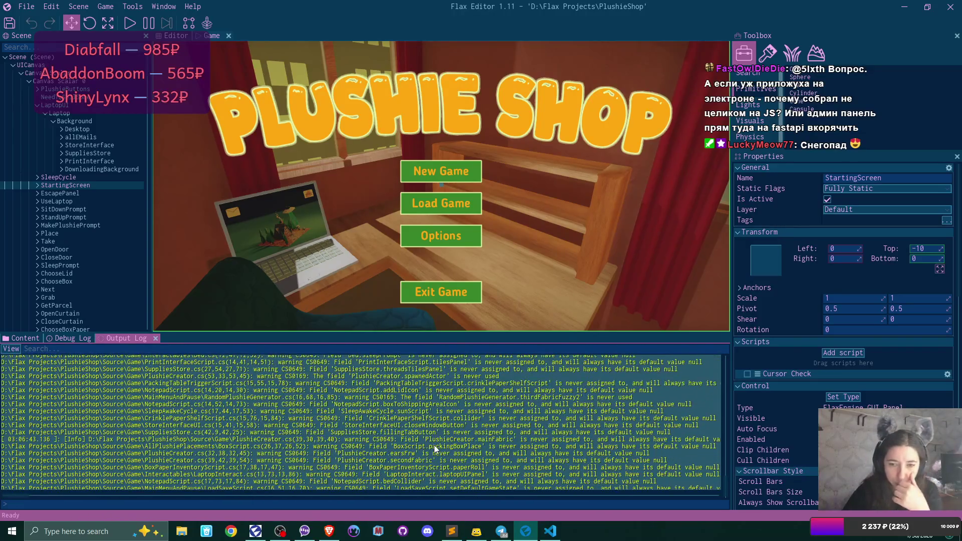
scroll(434, 445, "up", 5)
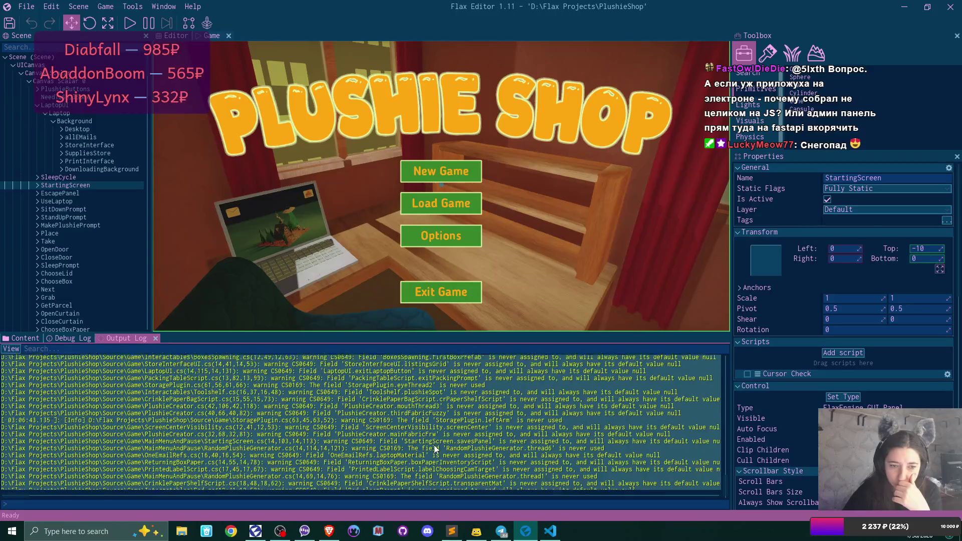
scroll(434, 445, "up", 5)
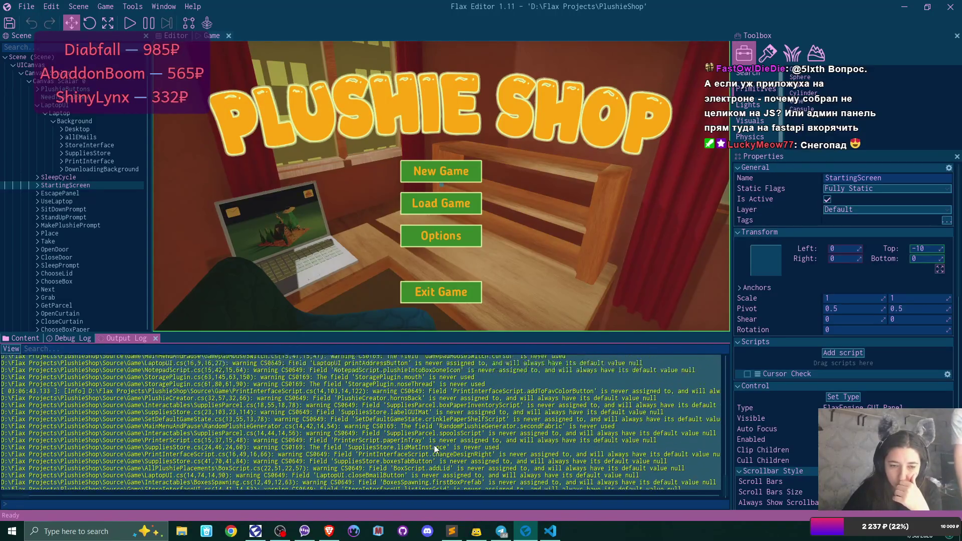
scroll(434, 445, "up", 5)
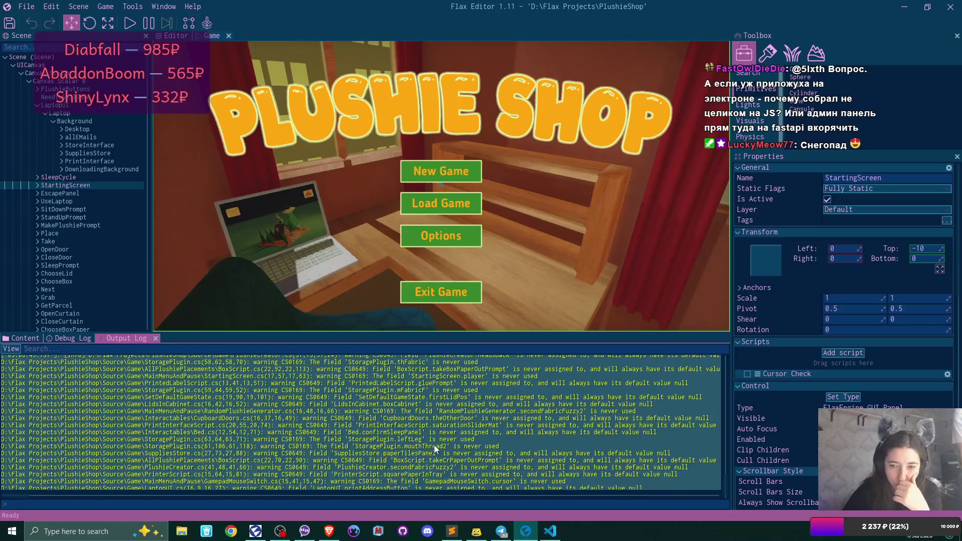
scroll(434, 445, "up", 5)
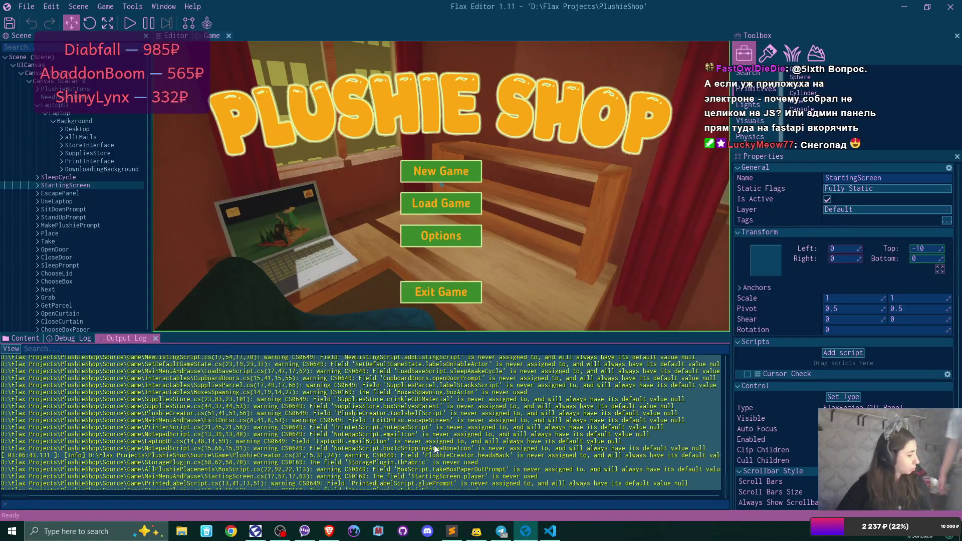
scroll(435, 448, "up", 5)
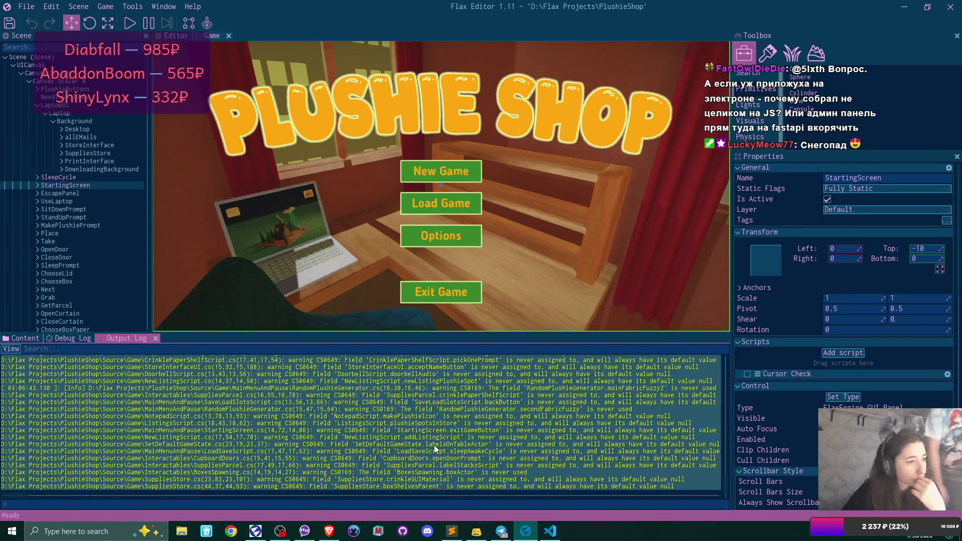
scroll(435, 447, "up", 3)
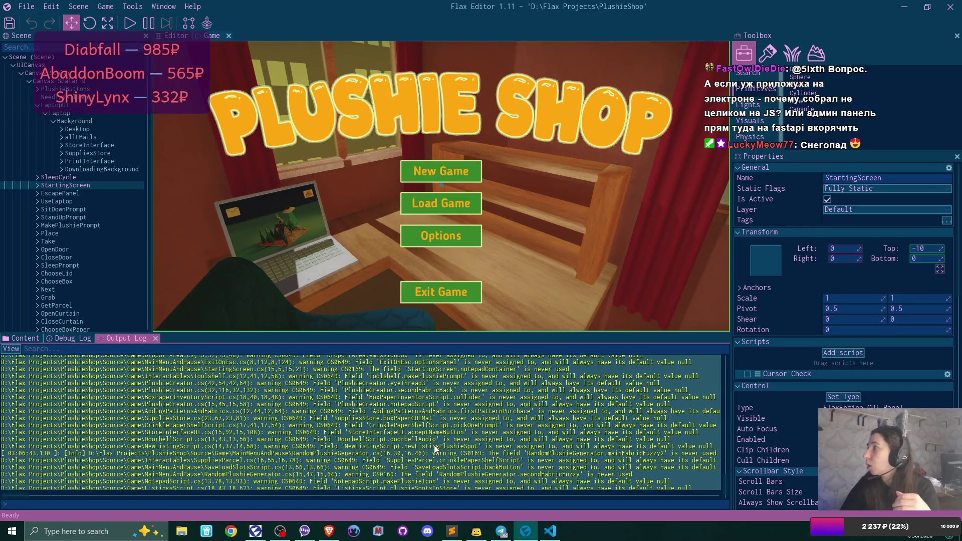
scroll(435, 446, "up", 5)
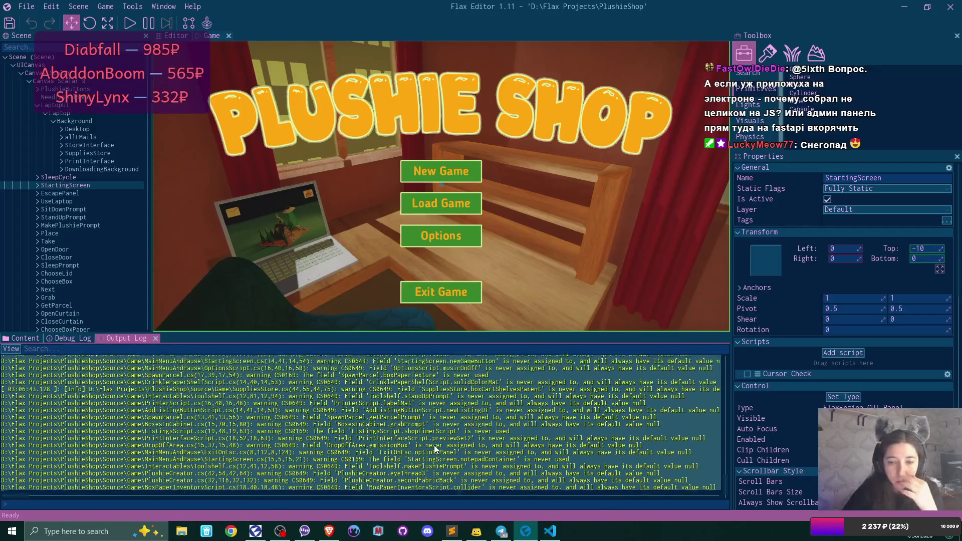
scroll(435, 448, "up", 6)
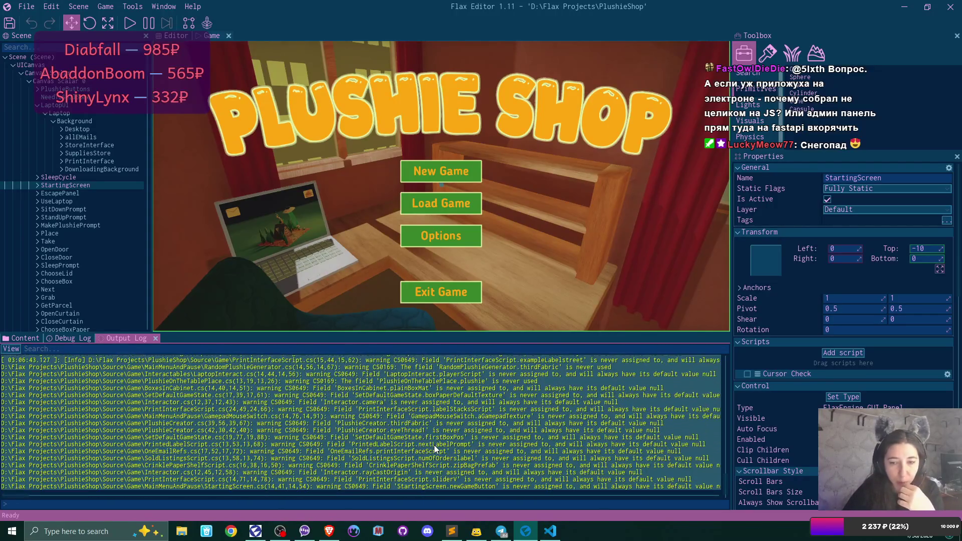
scroll(435, 449, "up", 6)
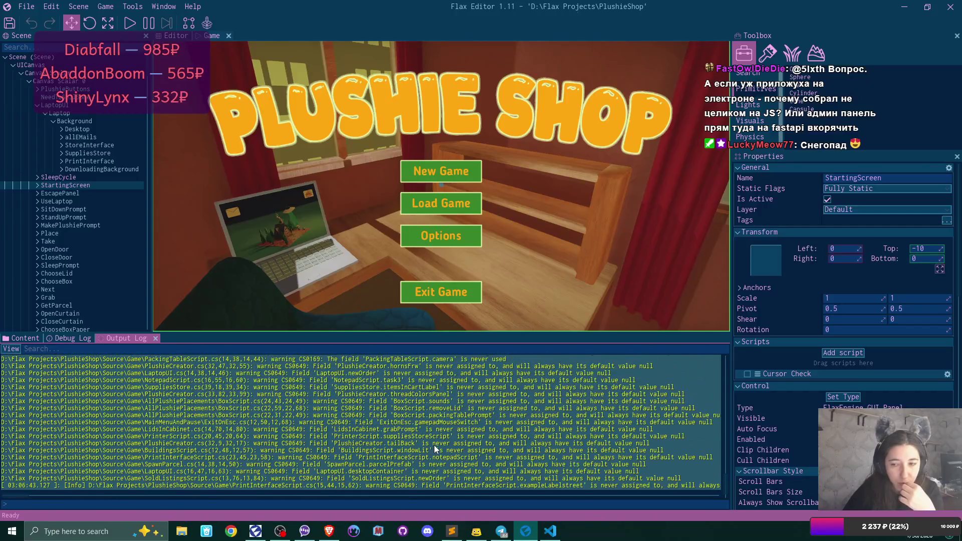
scroll(434, 445, "up", 6)
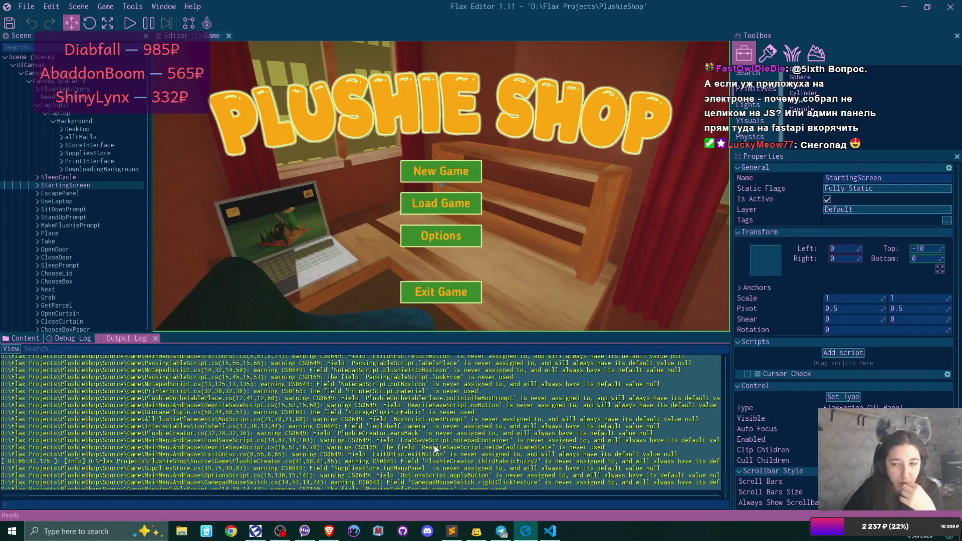
scroll(434, 446, "up", 6)
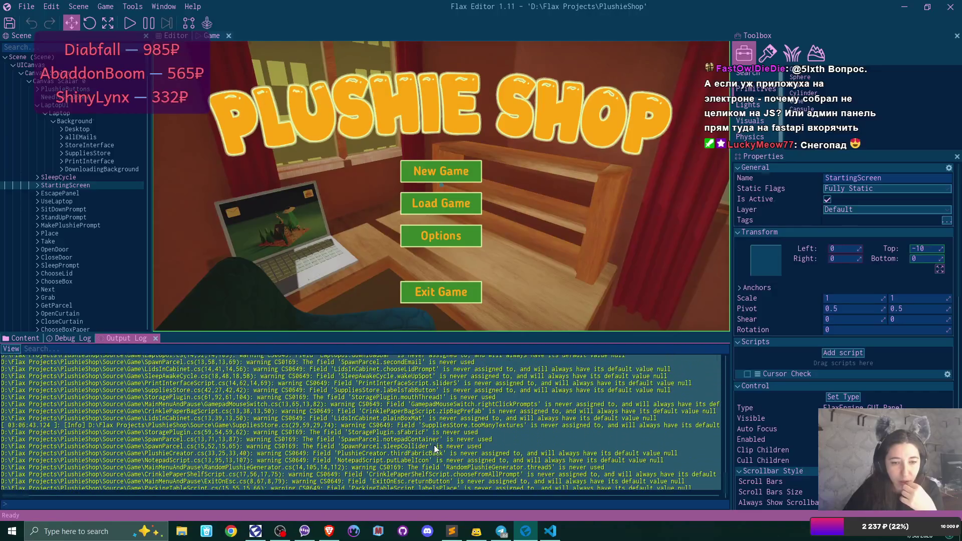
scroll(434, 445, "up", 6)
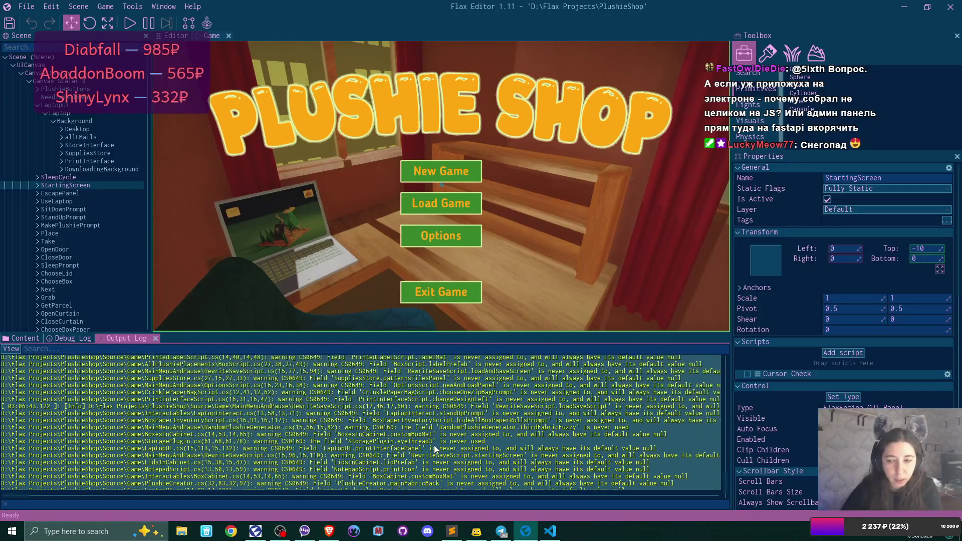
scroll(434, 445, "up", 6)
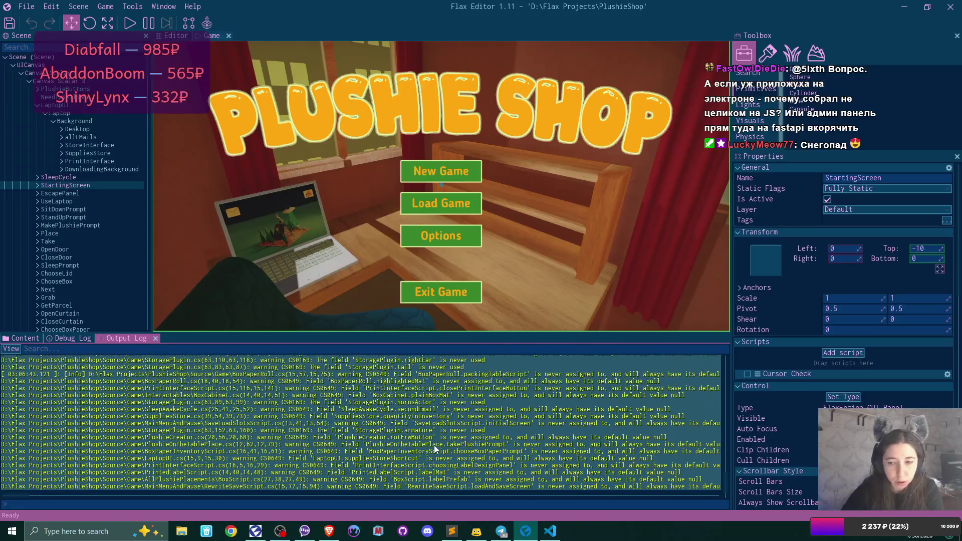
scroll(434, 445, "up", 6)
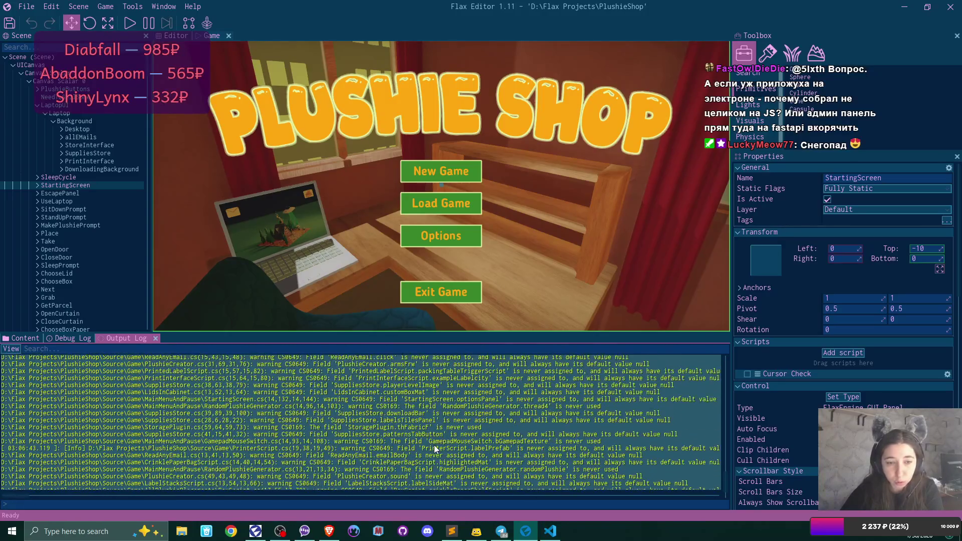
scroll(727, 483, "up", 8)
scroll(726, 479, "up", 10)
scroll(438, 426, "down", 8)
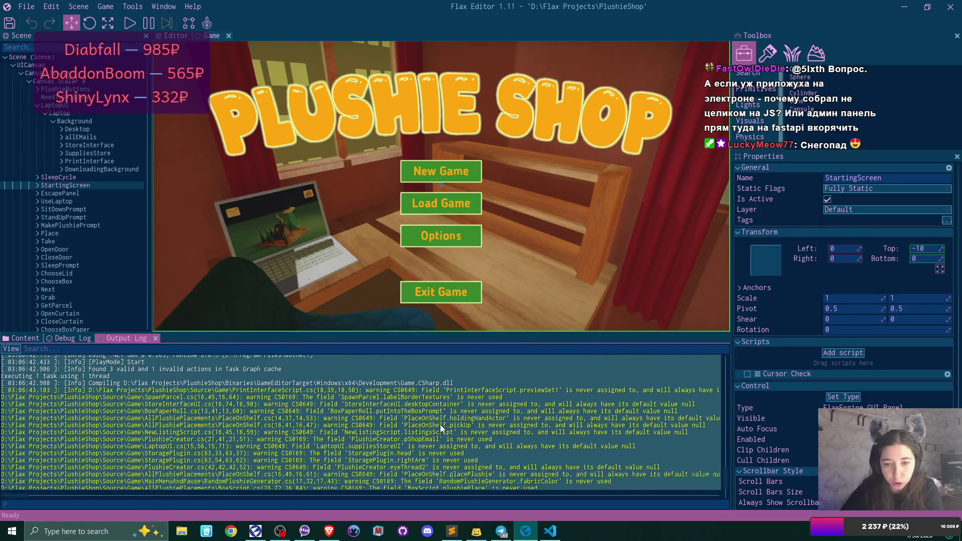
scroll(441, 427, "down", 1)
scroll(440, 425, "down", 5)
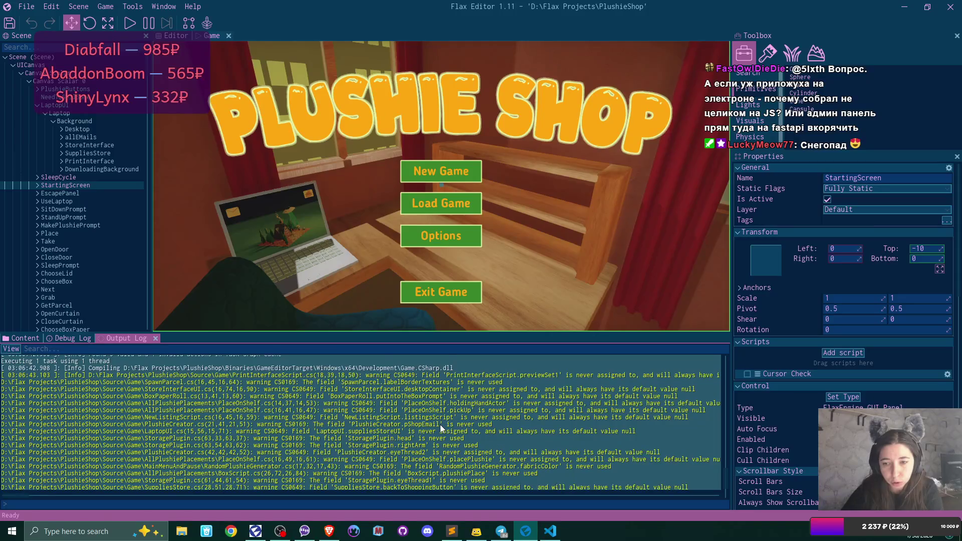
left_click(725, 481)
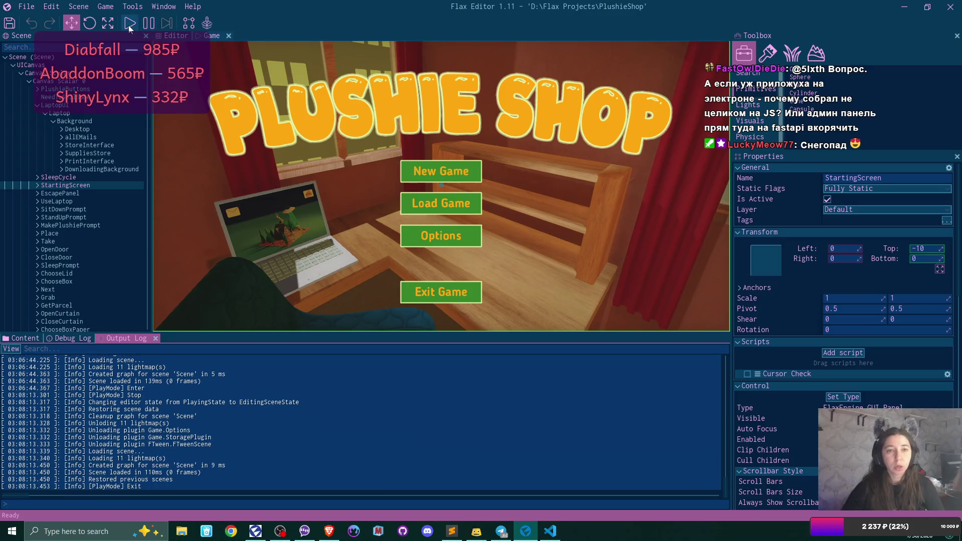
- Recompile the game scripts from the File menu and start play-testing with F5
left_click(25, 9)
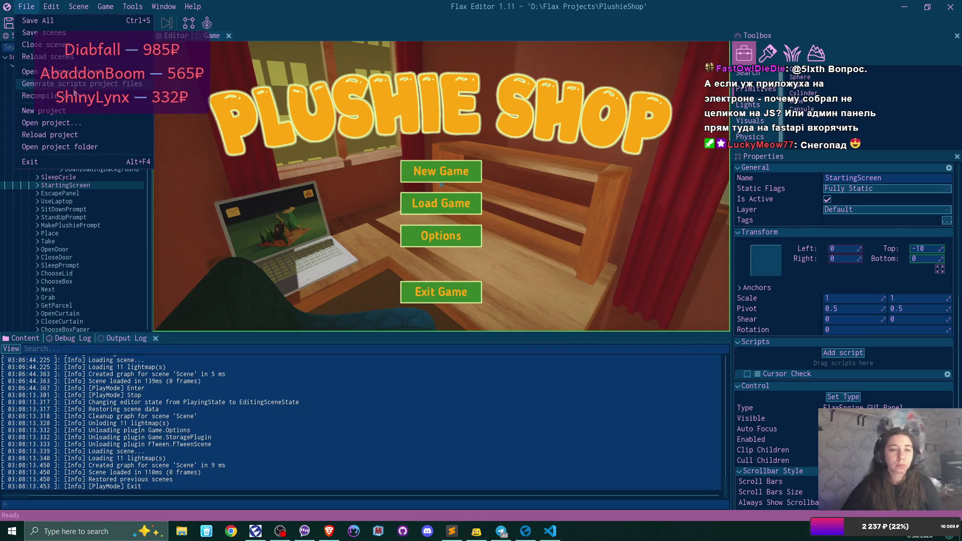
left_click(22, 57)
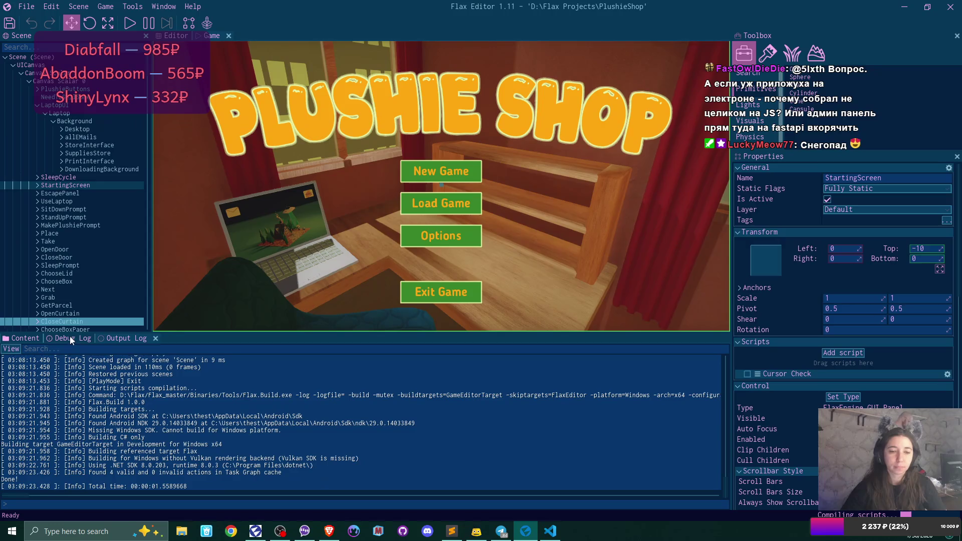
key("F5")
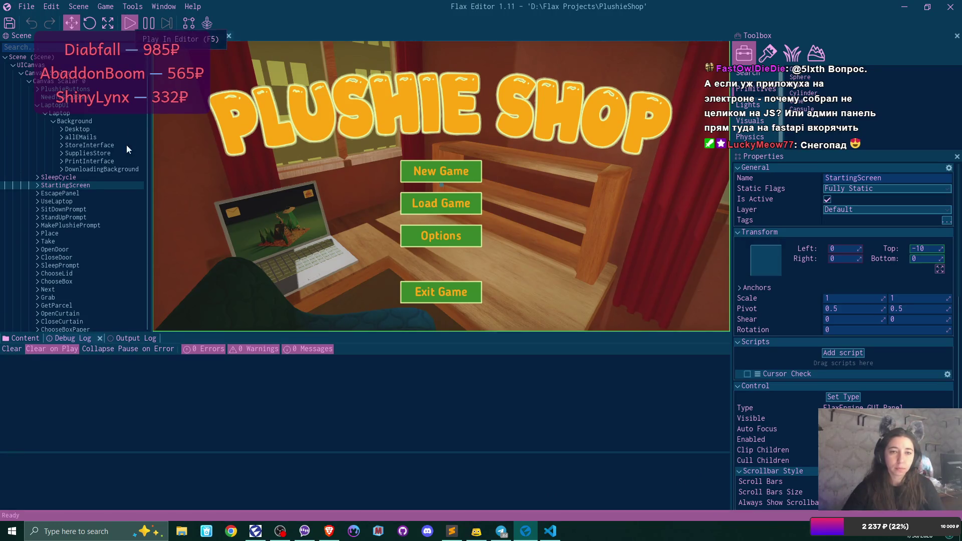
- Start a new game over the existing save, carry the box onto the desk, and pause
left_click(459, 172)
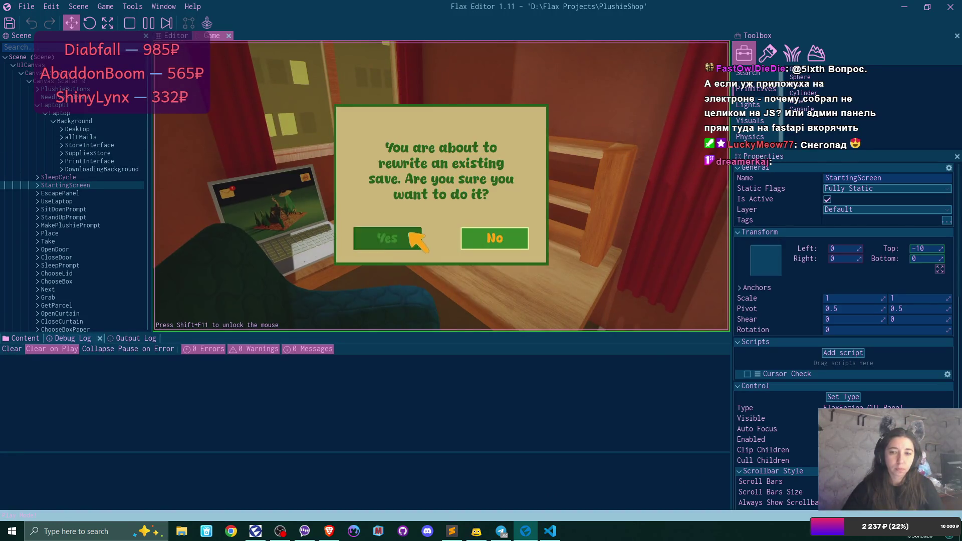
left_click(406, 236)
key("w")
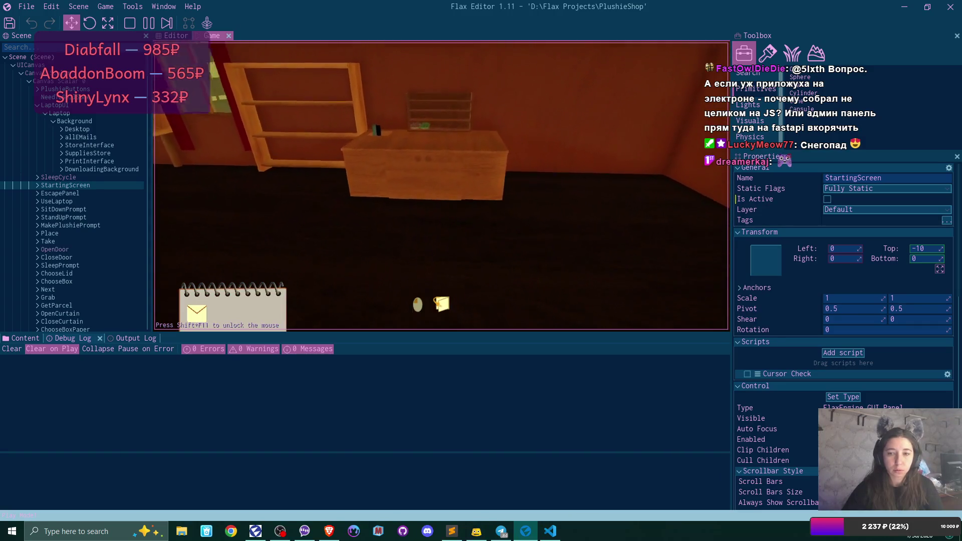
left_click(441, 185)
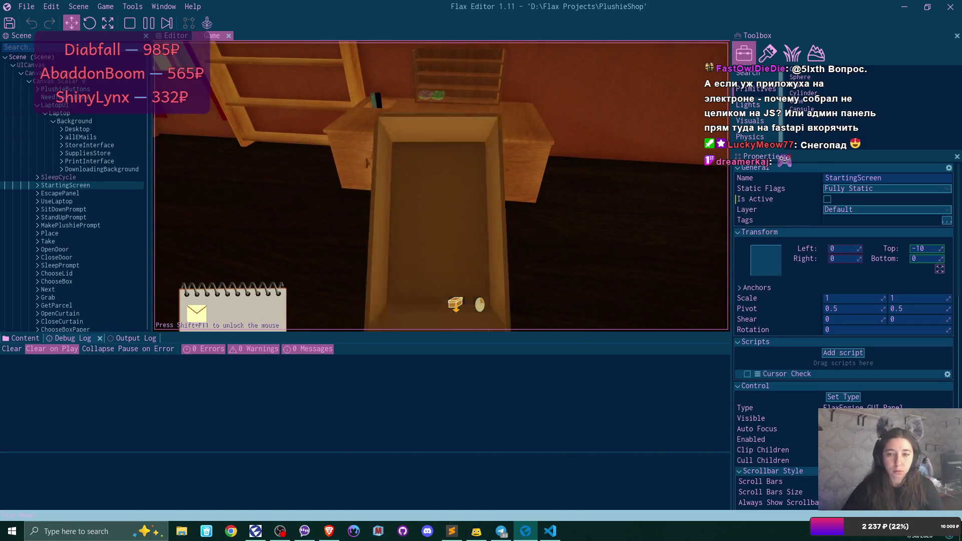
left_click(441, 186)
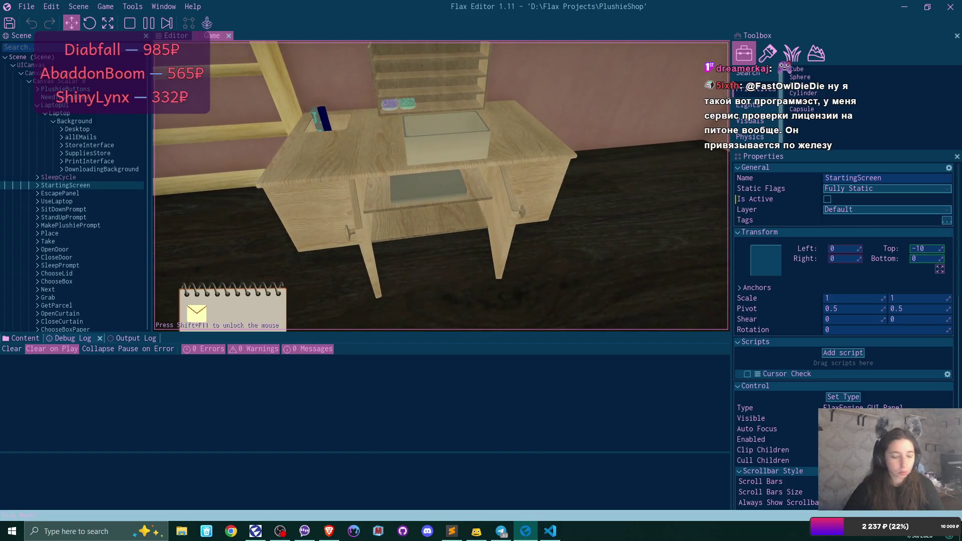
key("F6")
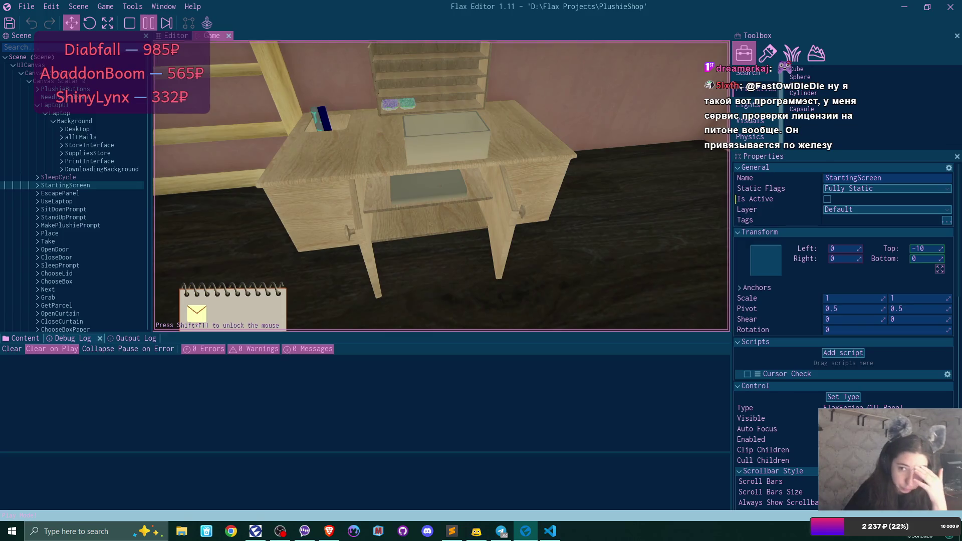
- Select the cabinet and inspect firstLidSpot, firstBoxSpot, frontCollider4/3 and sideCollider2/1
left_click(171, 36)
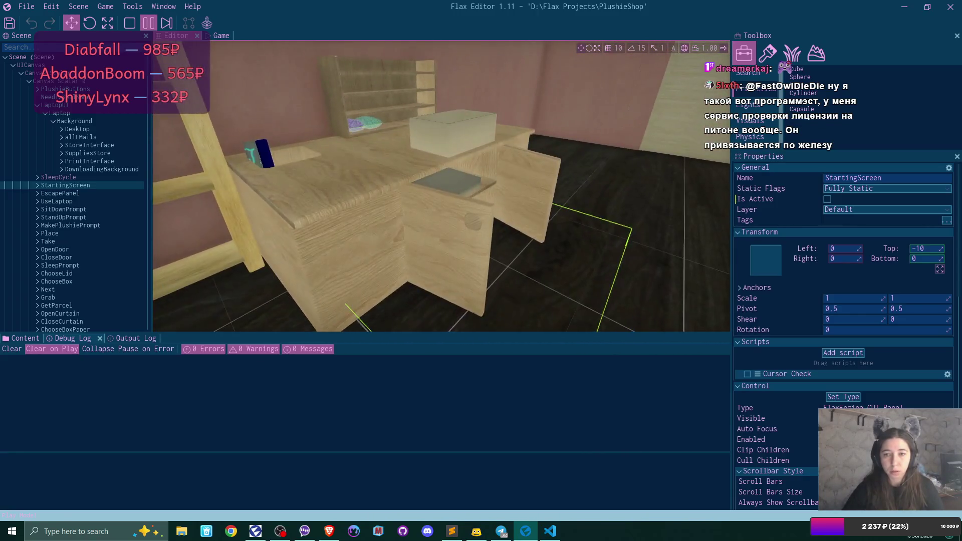
left_click(401, 151)
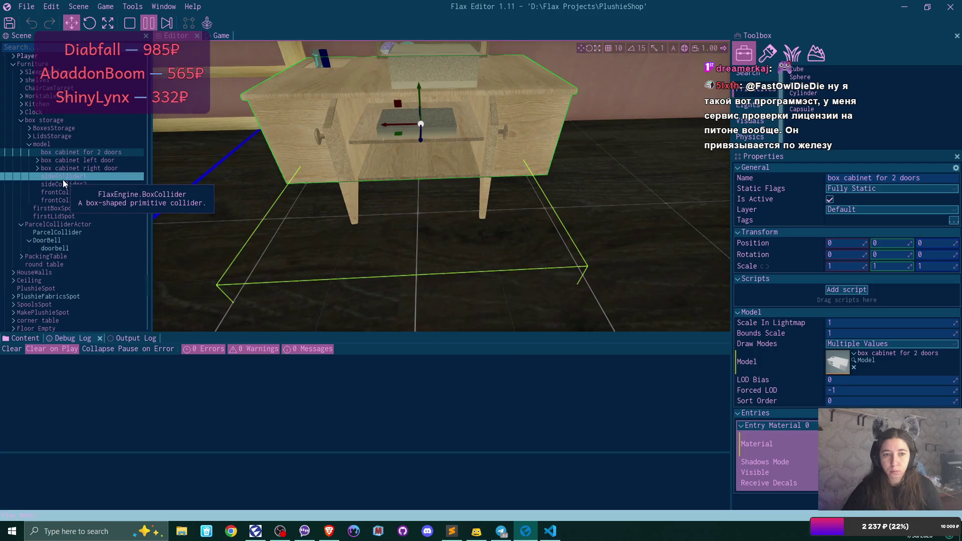
left_click(80, 216)
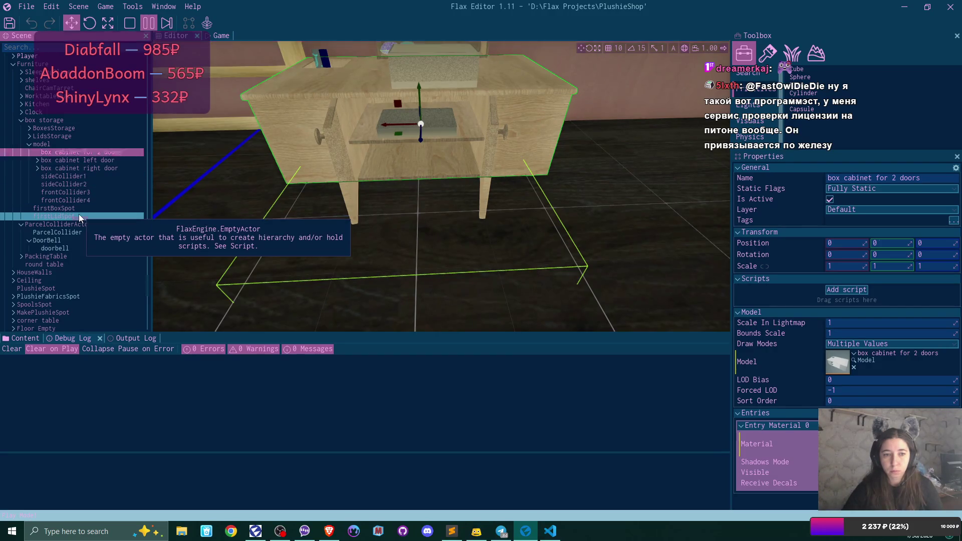
left_click(79, 208)
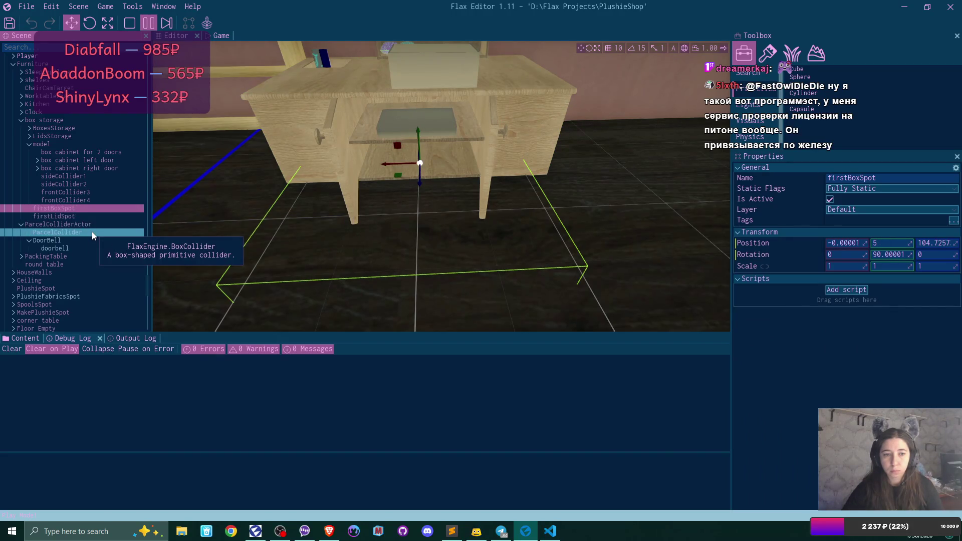
left_click(92, 199)
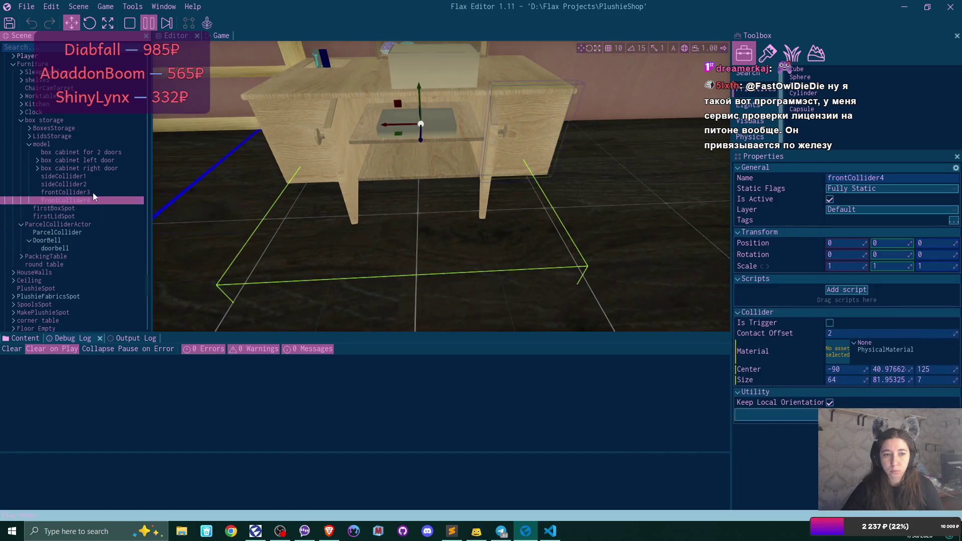
left_click(94, 192)
left_click(92, 184)
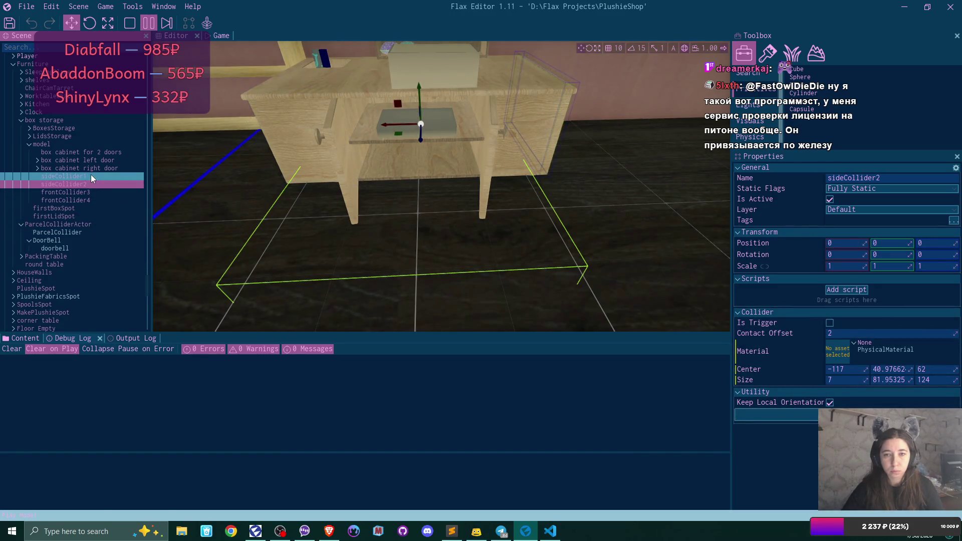
left_click(91, 175)
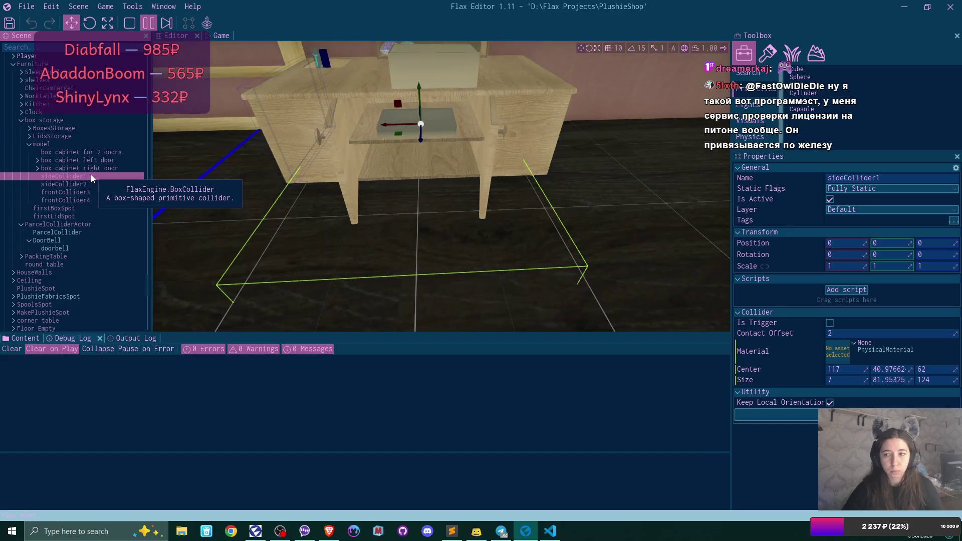
- Expand the BoxesStorage group and focus the view on BoxesInCabinetCollider
left_click(50, 151)
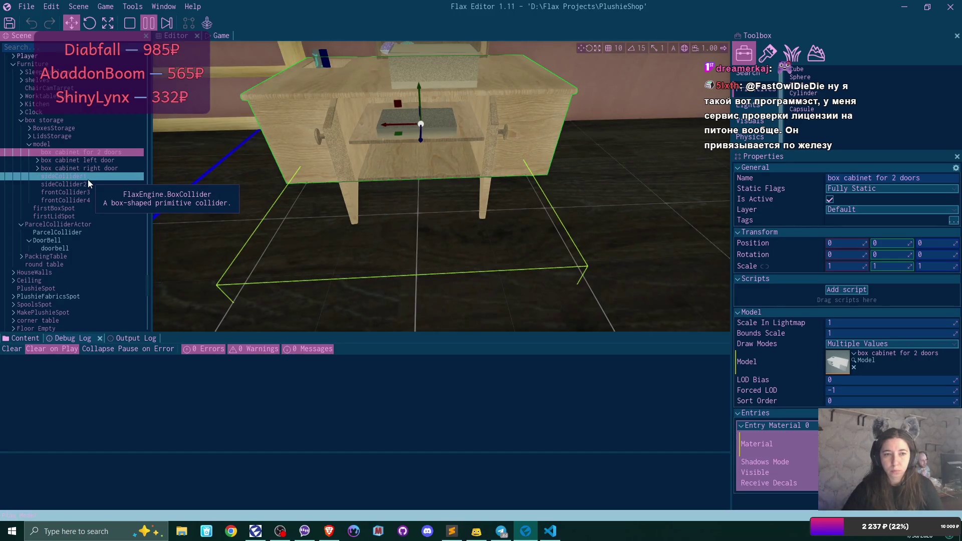
left_click(64, 129)
left_click(28, 129)
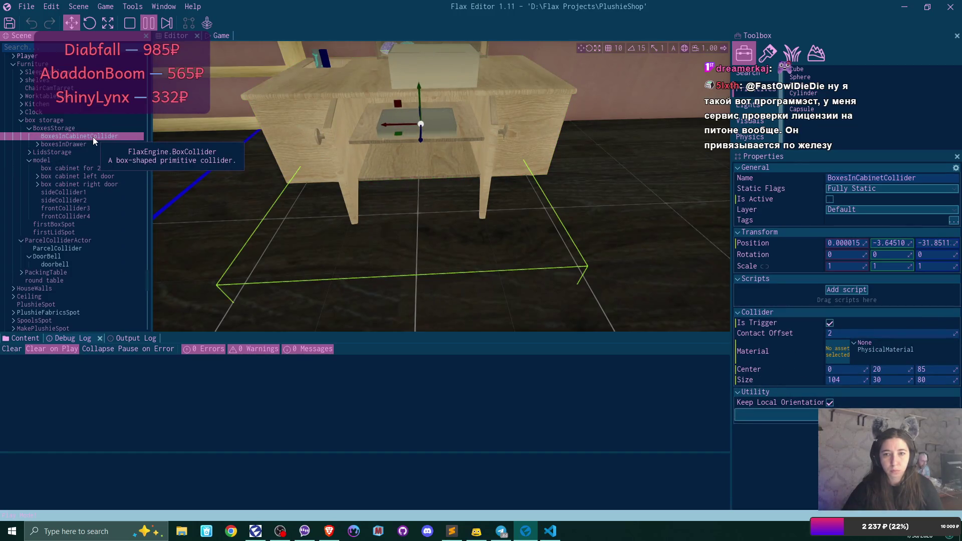
double_click(92, 136)
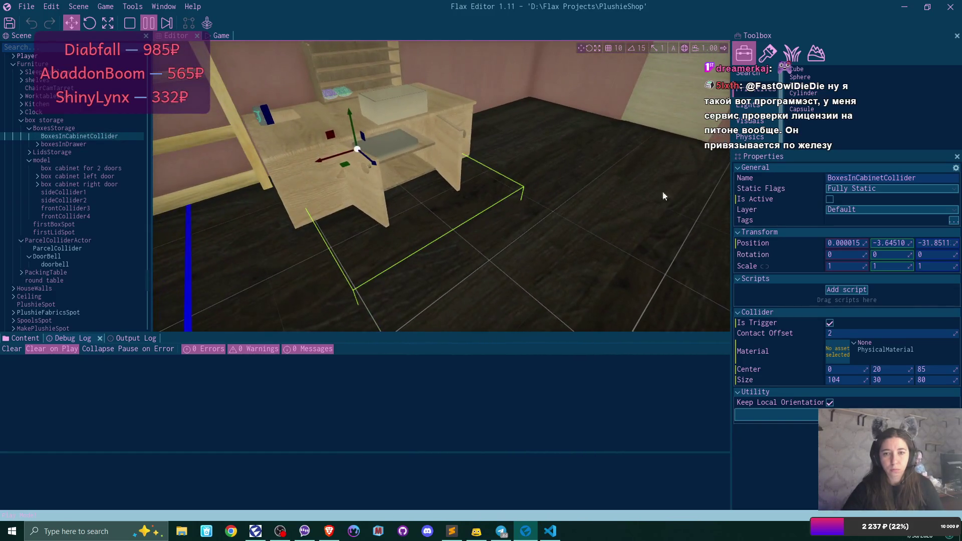
- Set BoxesInCabinetCollider active and expand boxesInDrawer to list its boxes
left_click(830, 199)
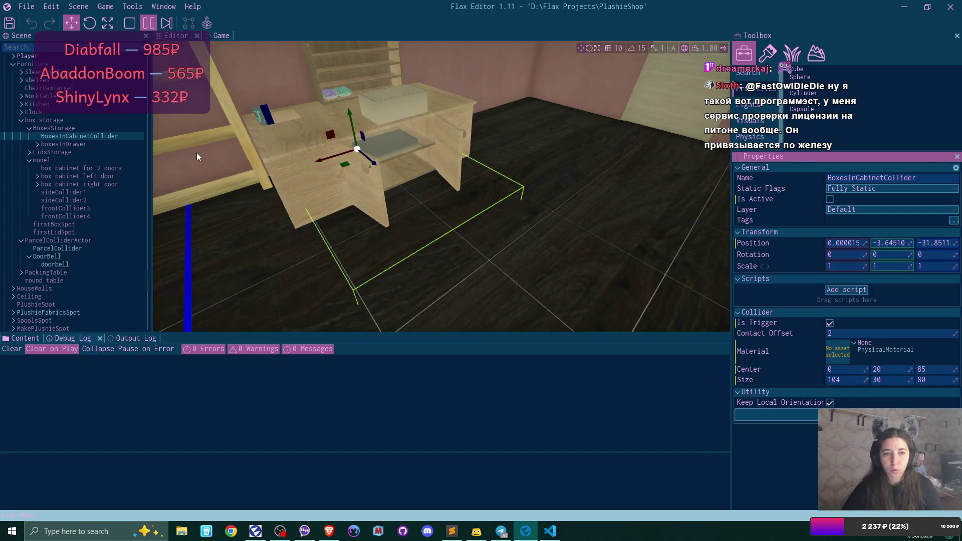
left_click(37, 145)
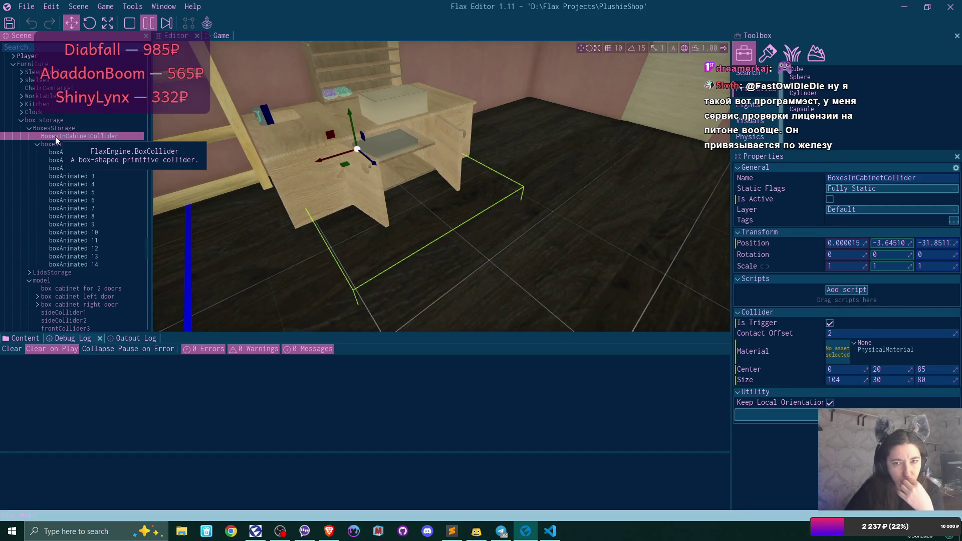
left_click(831, 199)
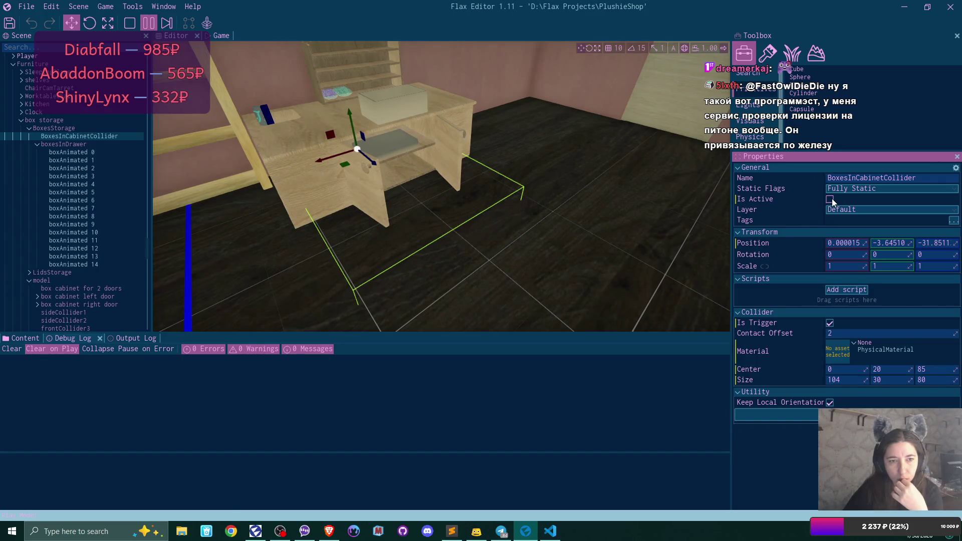
- Expand LidsStorage, set LidsInCabinetCollider active, and stop the running game
left_click(30, 272)
left_click(100, 284)
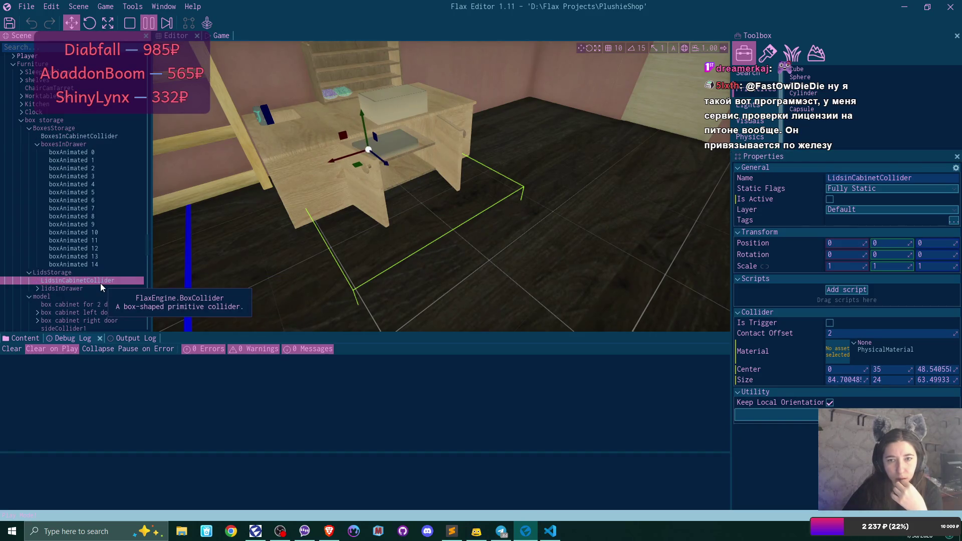
left_click(831, 199)
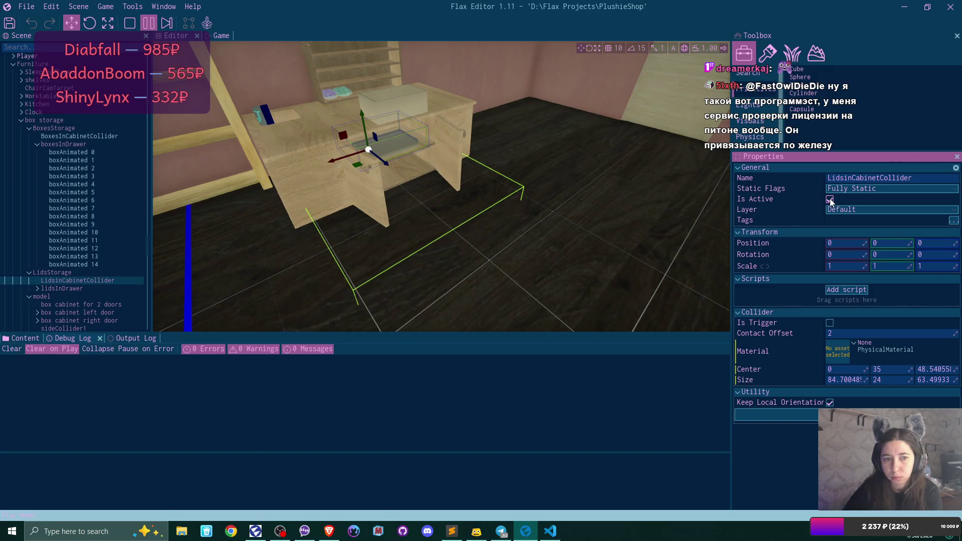
key("F5")
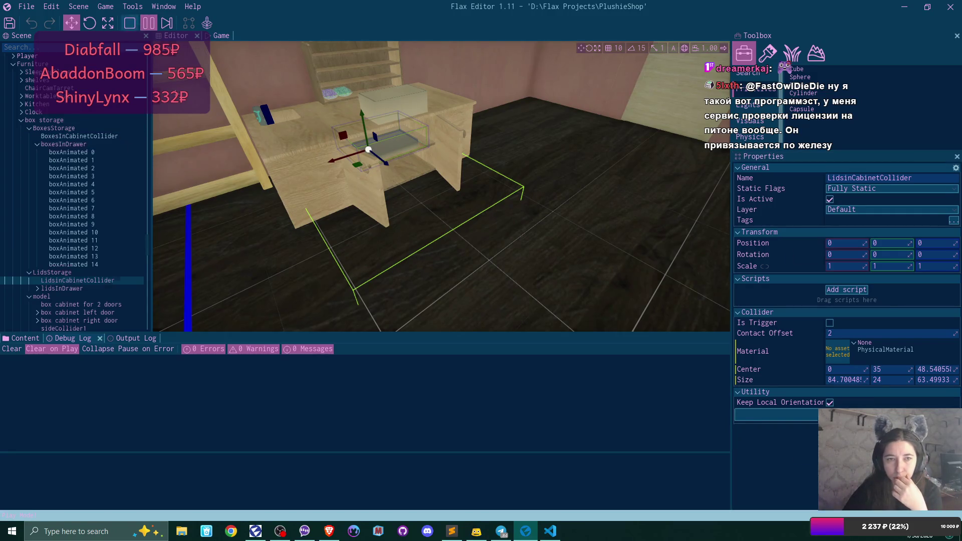
left_click(131, 162)
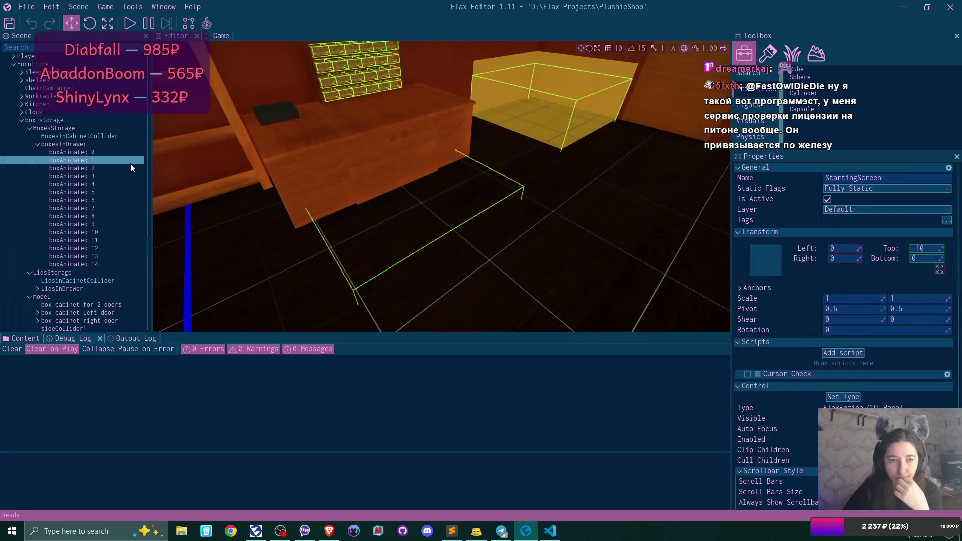
- Reselect BoxesInCabinetCollider and LidsInCabinetCollider, then run and stop a brief play test
left_click(96, 135)
left_click(102, 281)
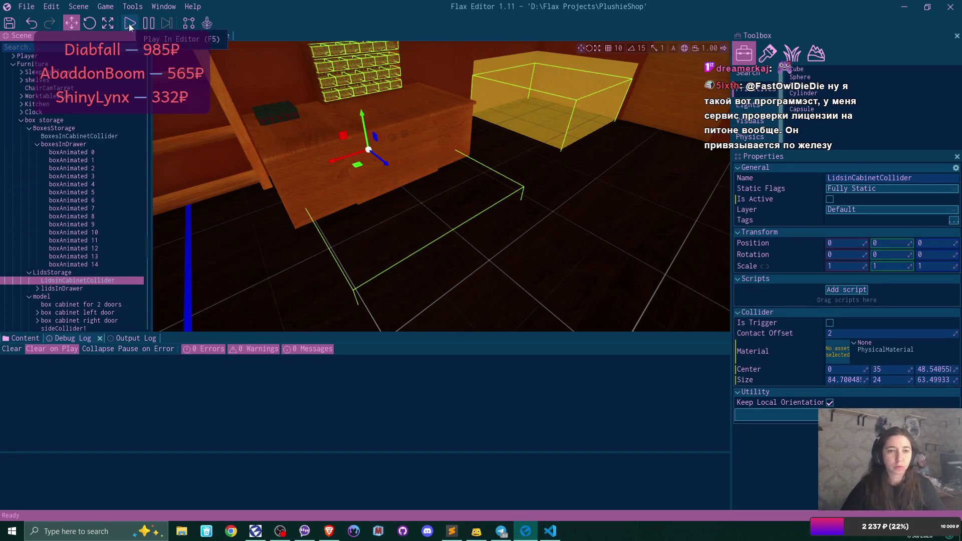
left_click(87, 135)
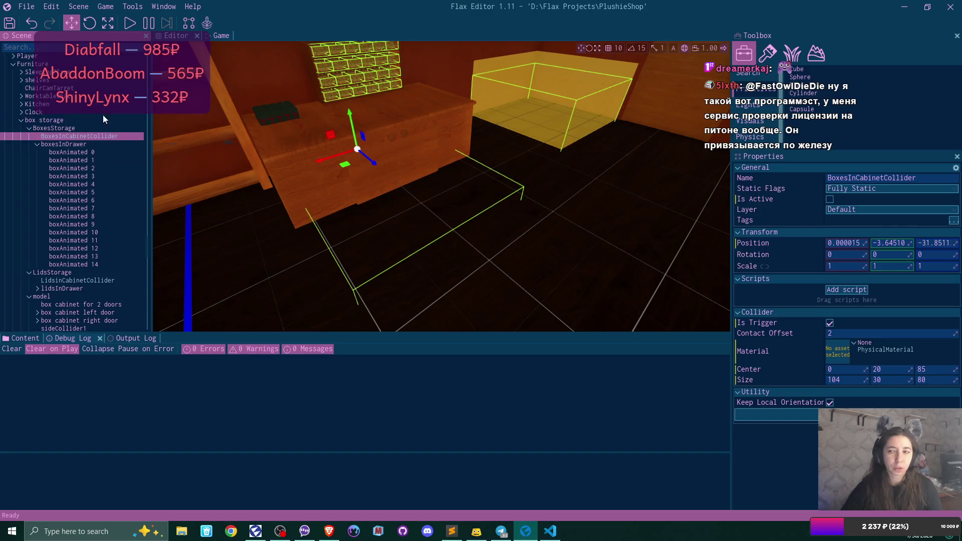
left_click(131, 22)
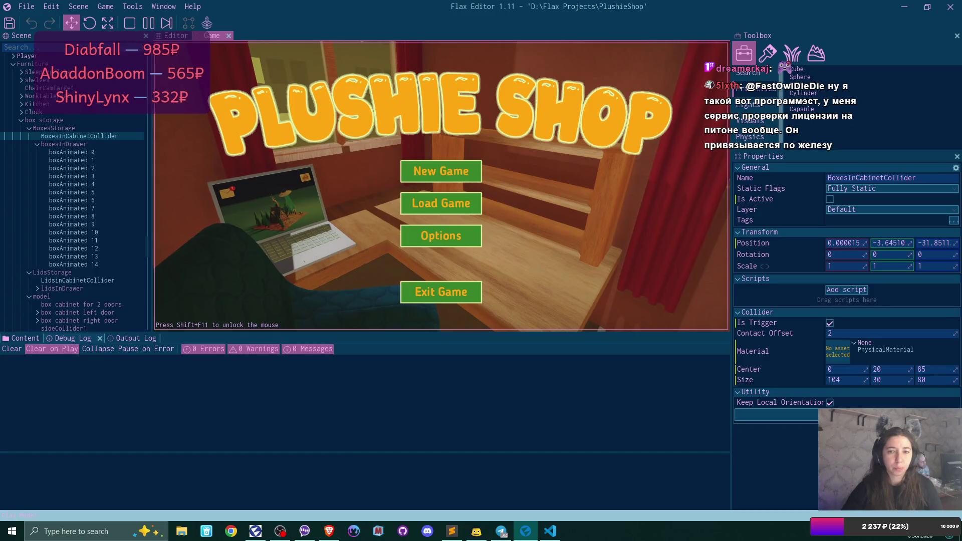
key("F5")
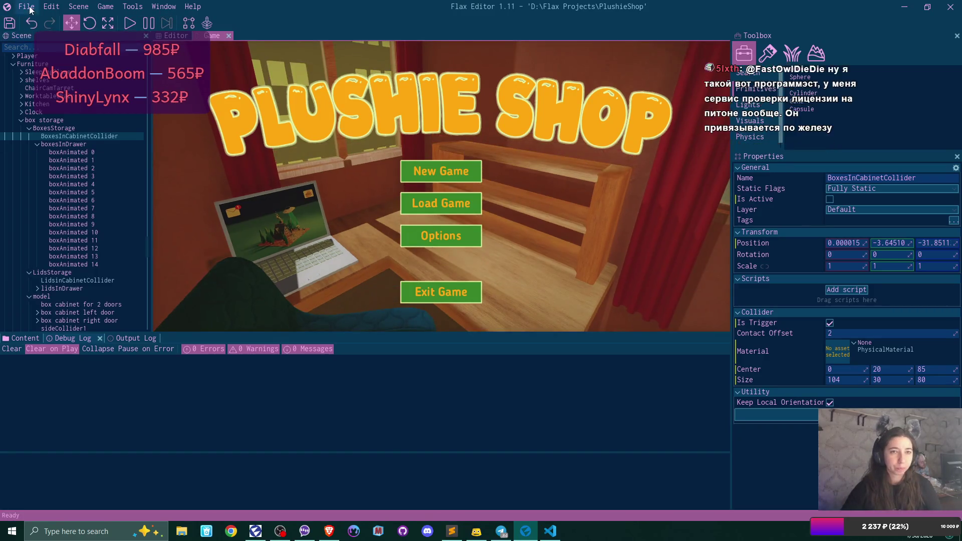
- Recompile the game scripts via the File menu and start the game again
left_click(26, 6)
left_click(45, 96)
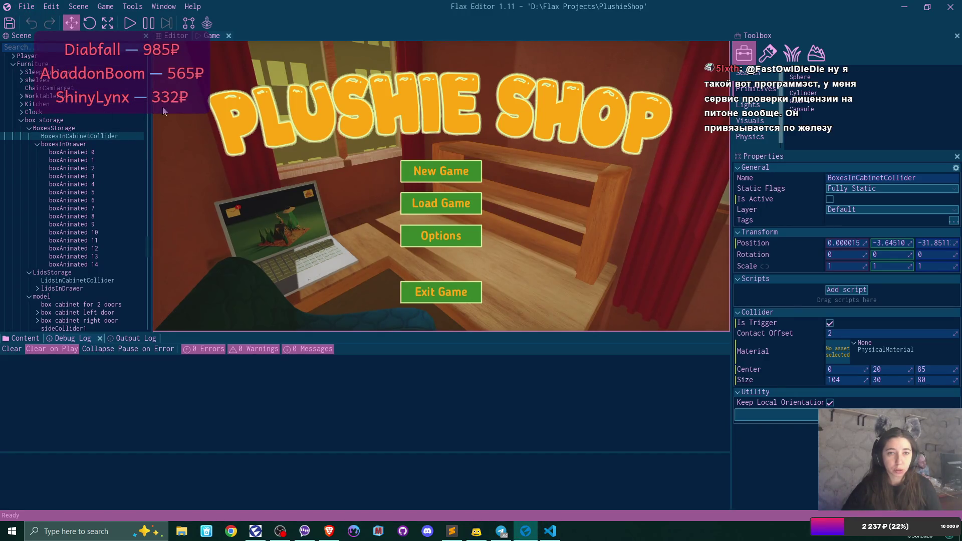
left_click(130, 23)
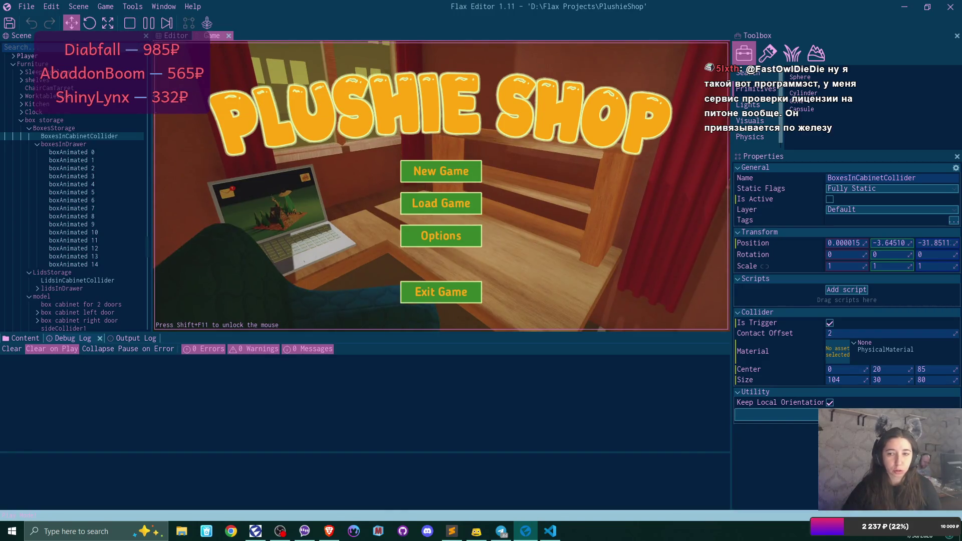
- Start a new game over the save, pull open the desk drawer and look inside, then stop play
left_click(441, 172)
left_click(451, 171)
left_click(388, 238)
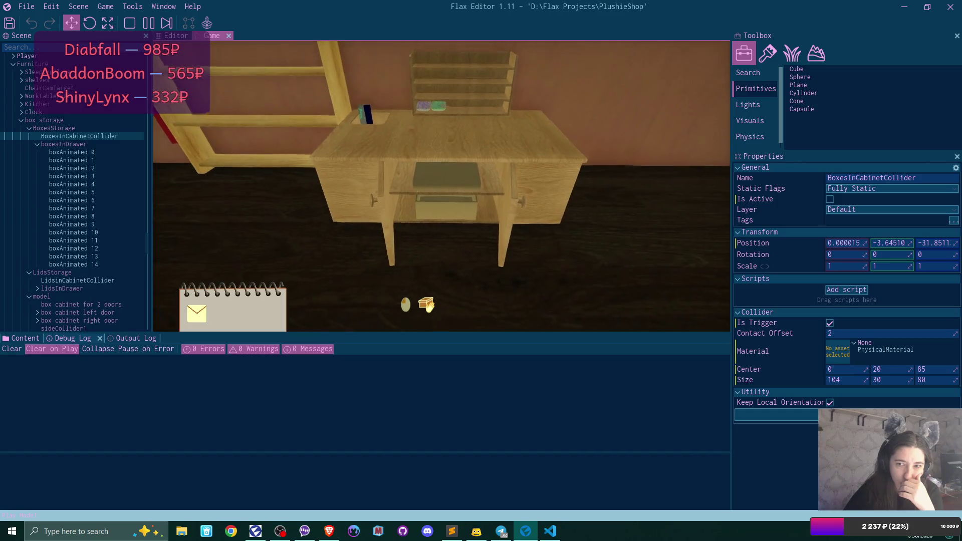
left_click(428, 305)
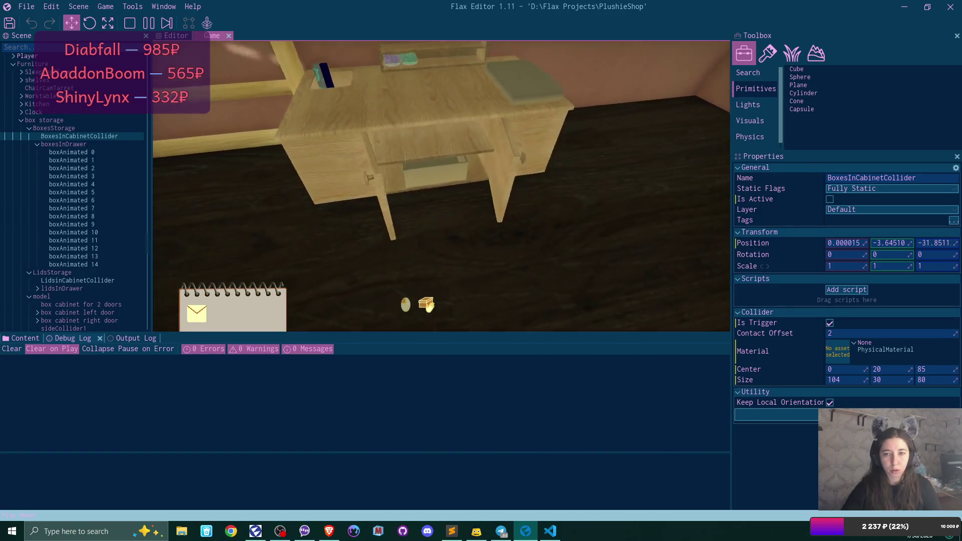
left_click(427, 305)
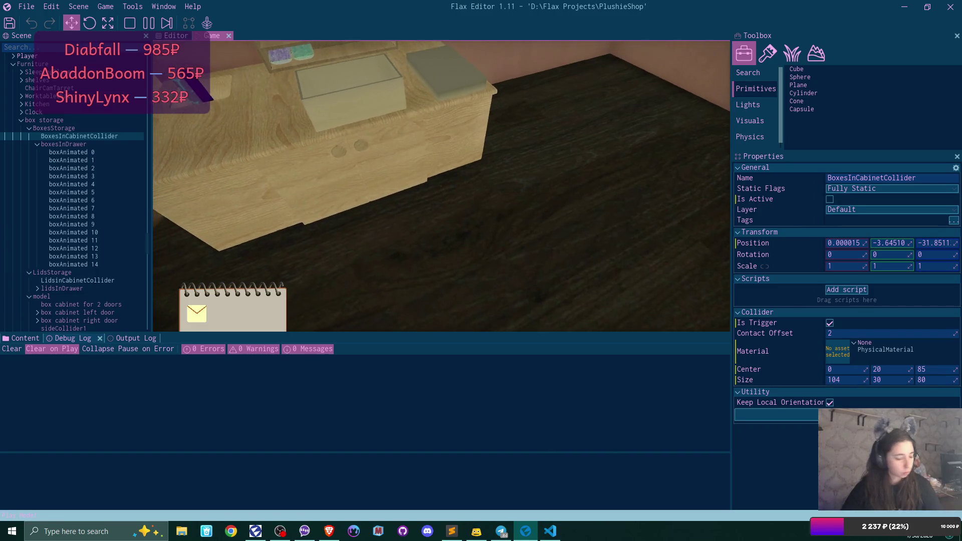
left_click(129, 23)
left_click(31, 6)
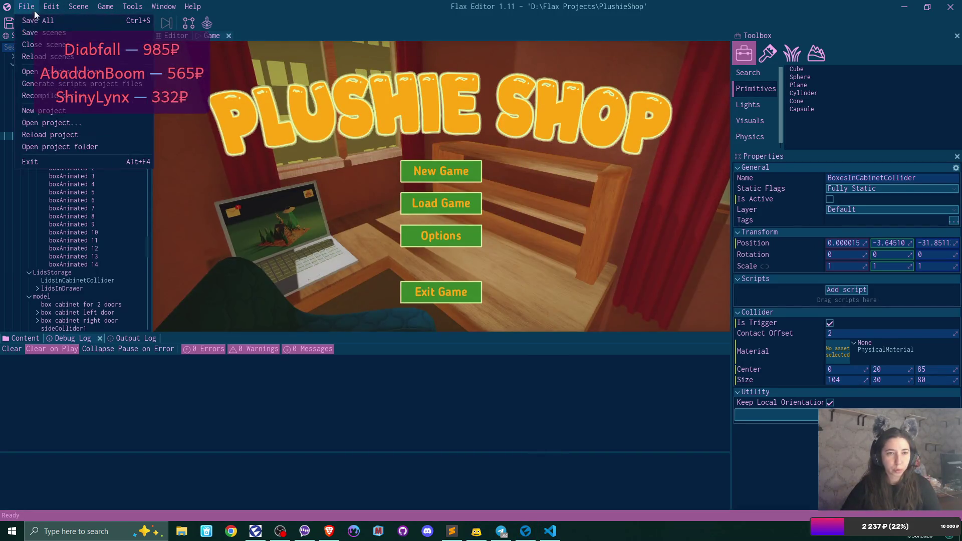
- Start a new game, take a box from the desk drawer, set it on the desktop, and stop play
left_click(56, 103)
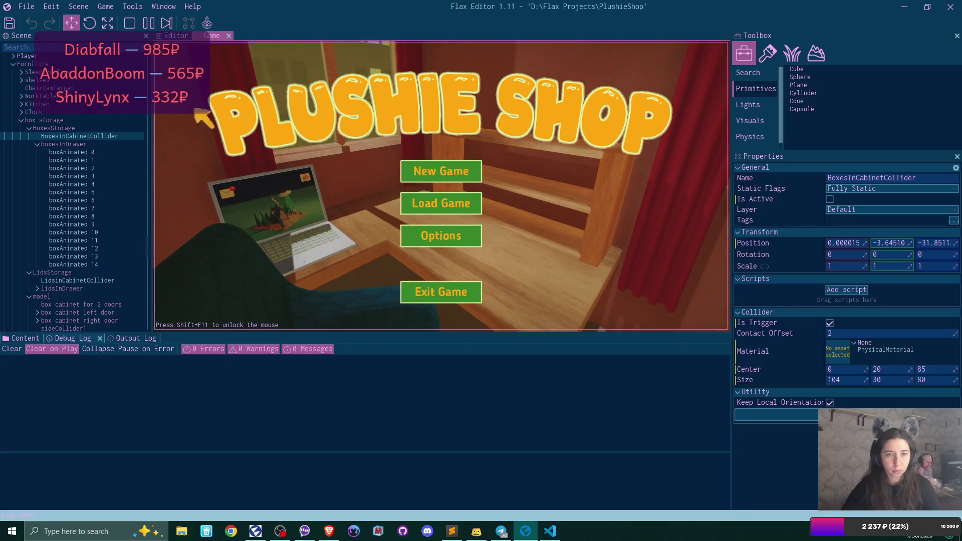
left_click(458, 171)
left_click(454, 170)
left_click(401, 237)
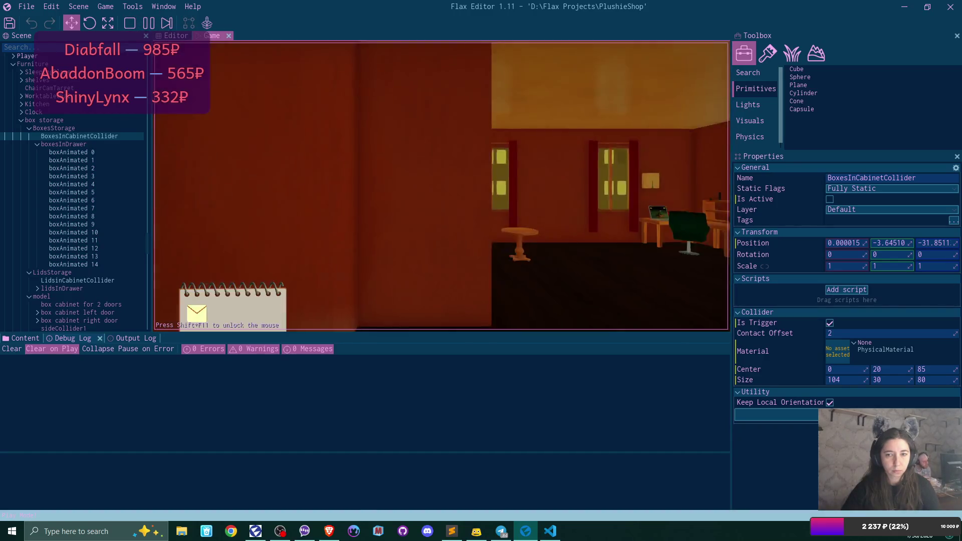
key("w")
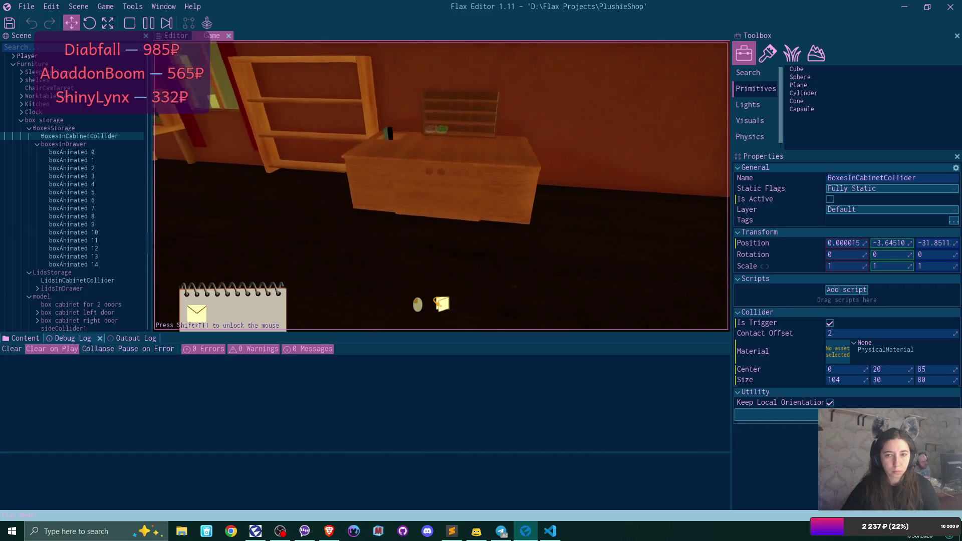
key("e")
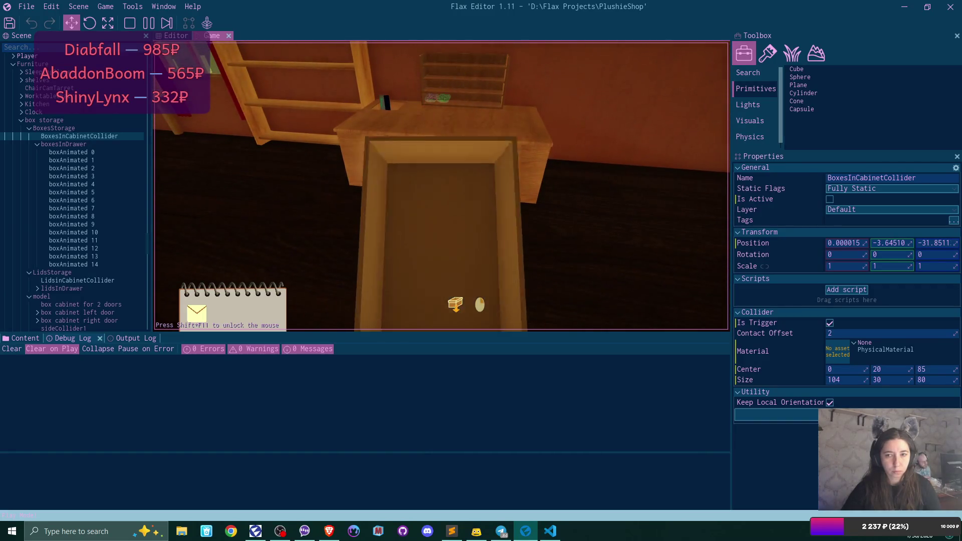
key("s")
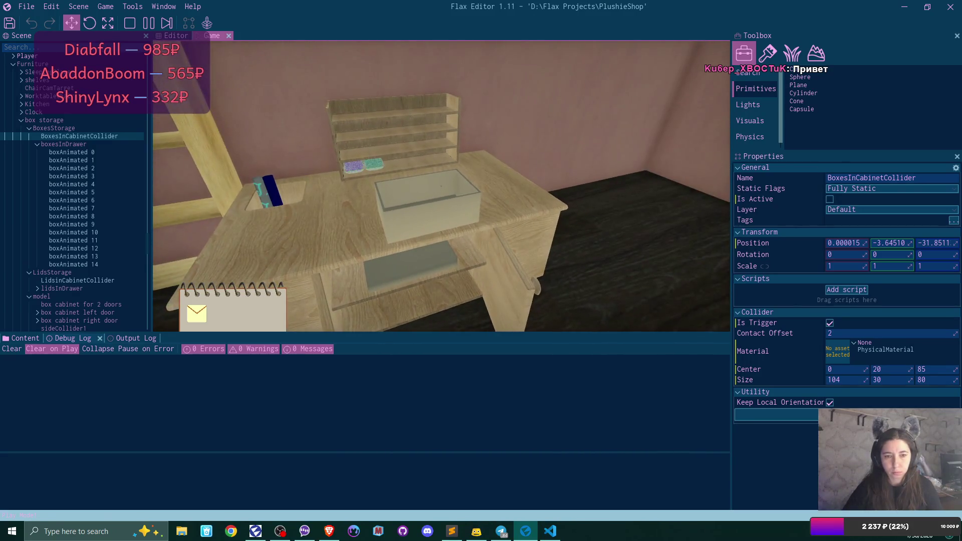
key("F5")
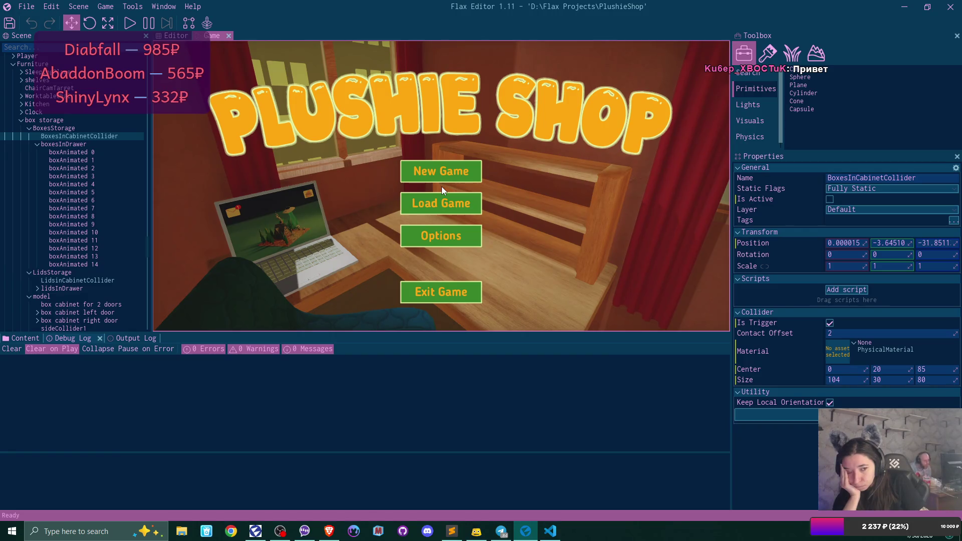
- Recompile the game scripts, press Play, and start a new game in the Game 1 slot
left_click(26, 8)
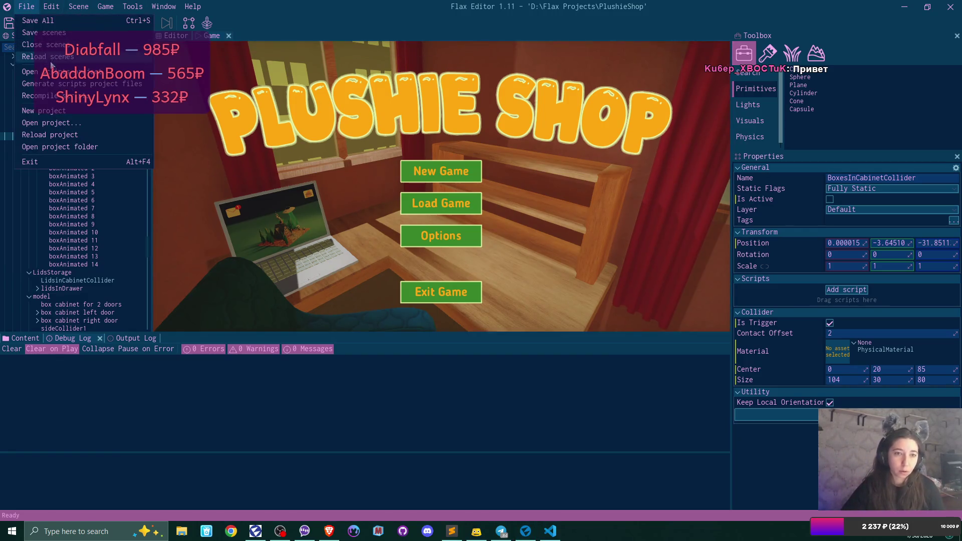
left_click(61, 98)
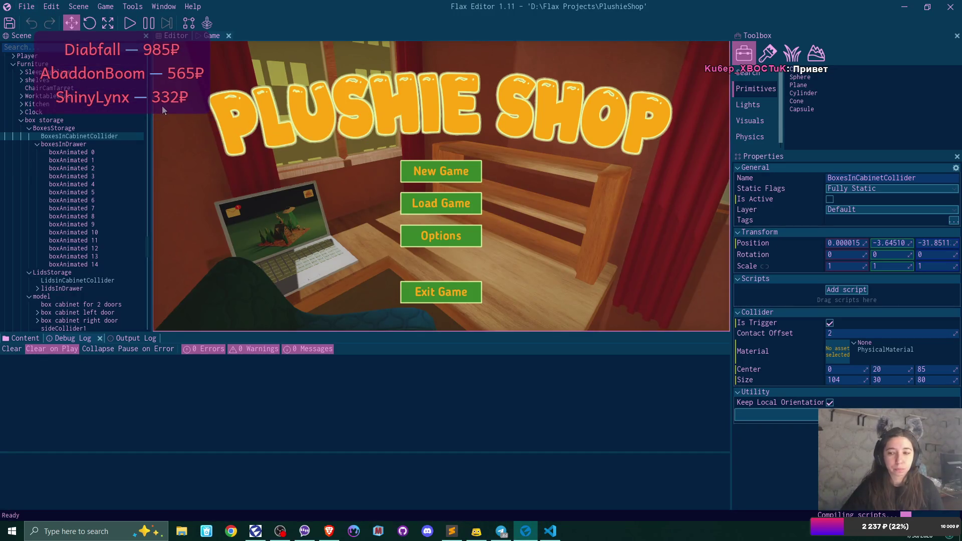
left_click(130, 23)
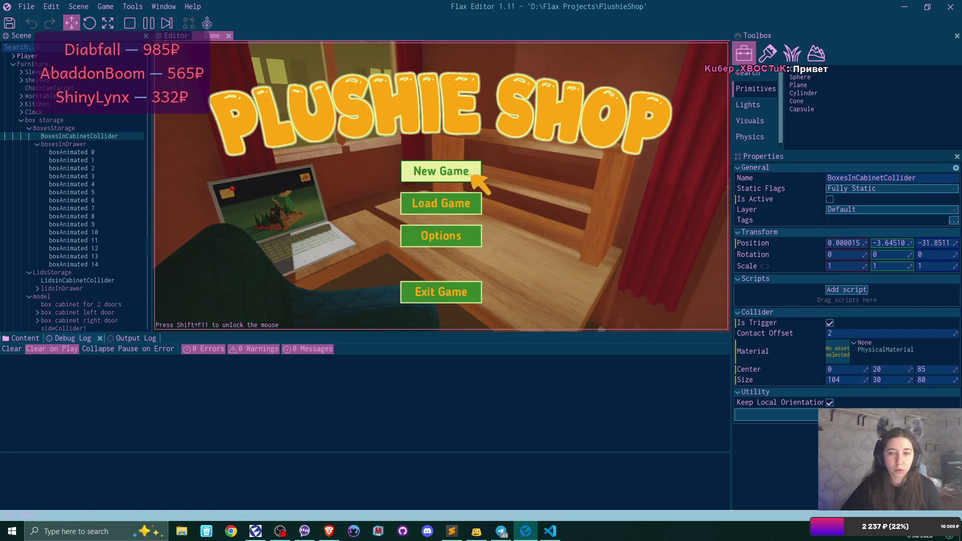
left_click(454, 172)
left_click(455, 171)
left_click(386, 239)
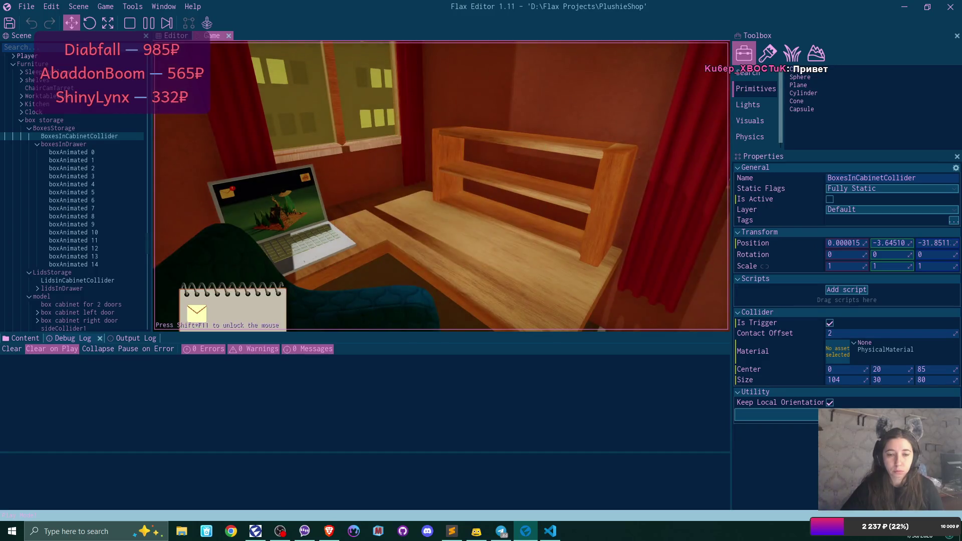
- Stop the game, recompile the scripts again, and start another new game over the existing save
key("Escape")
left_click(27, 7)
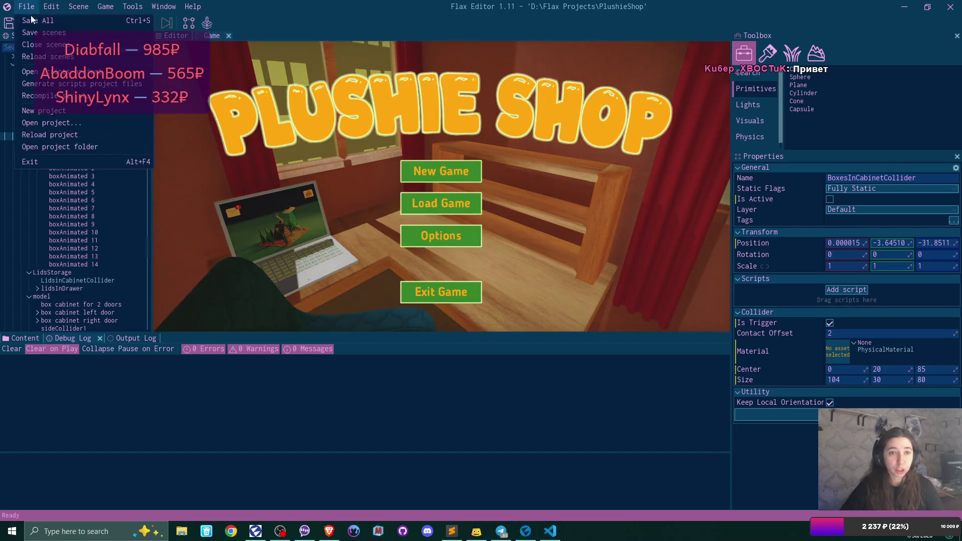
left_click(35, 95)
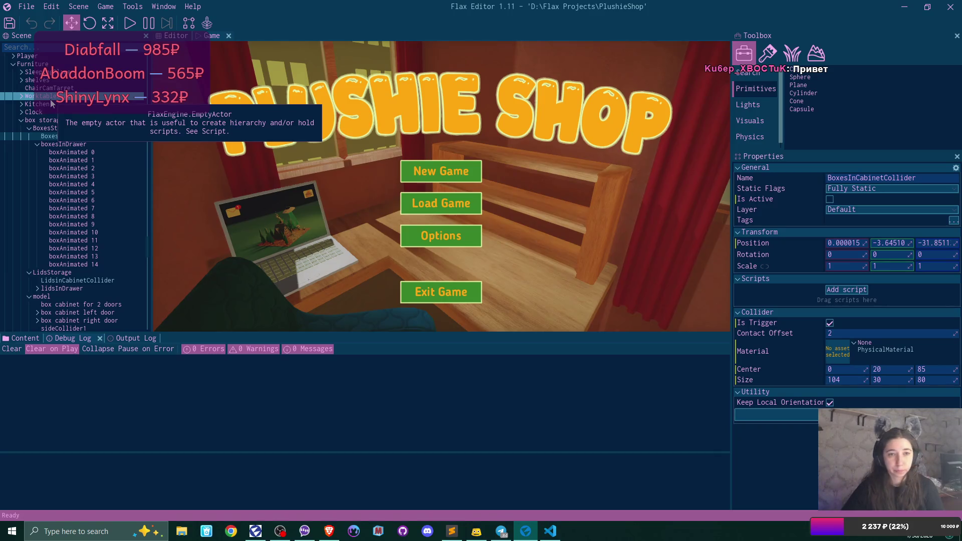
left_click(130, 23)
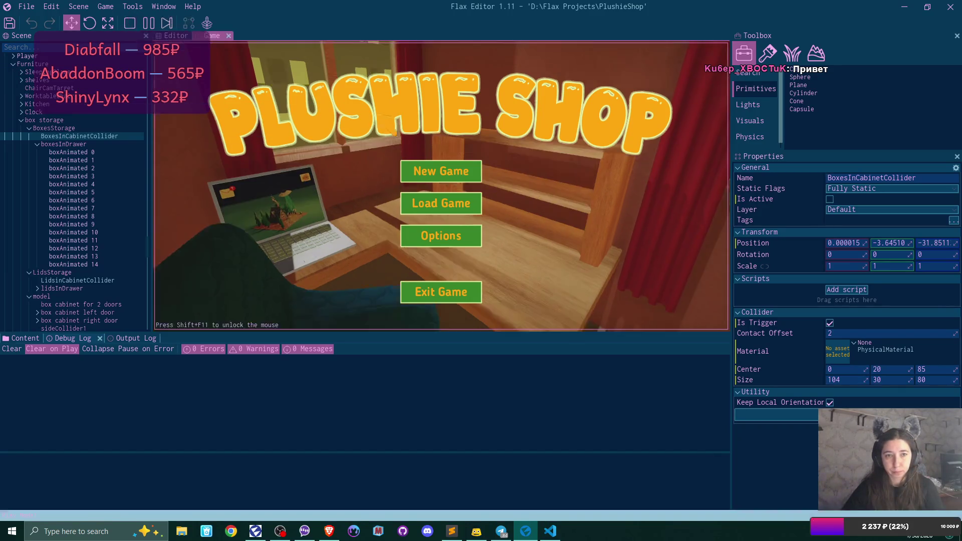
left_click(441, 160)
left_click(447, 163)
left_click(413, 233)
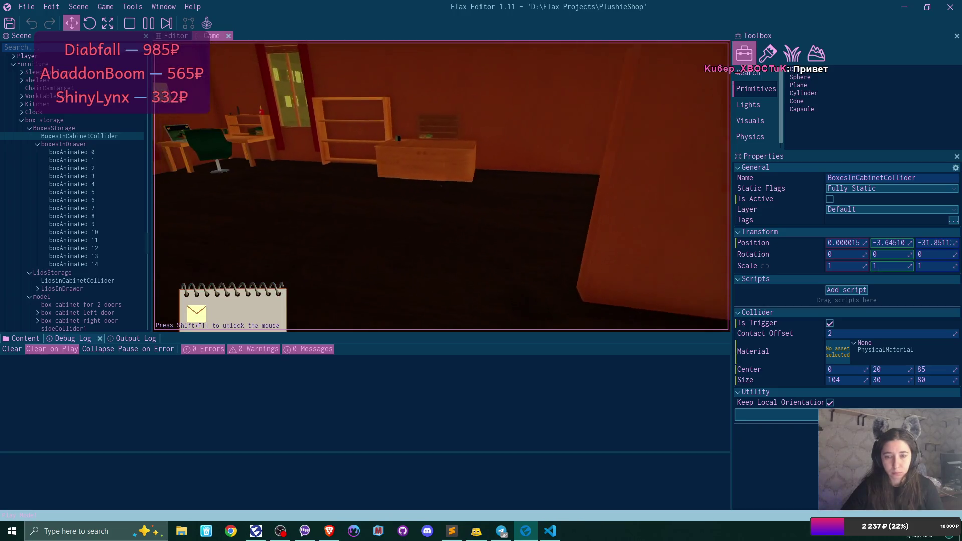
- Walk the player up to the open desk and pause the game
key("w")
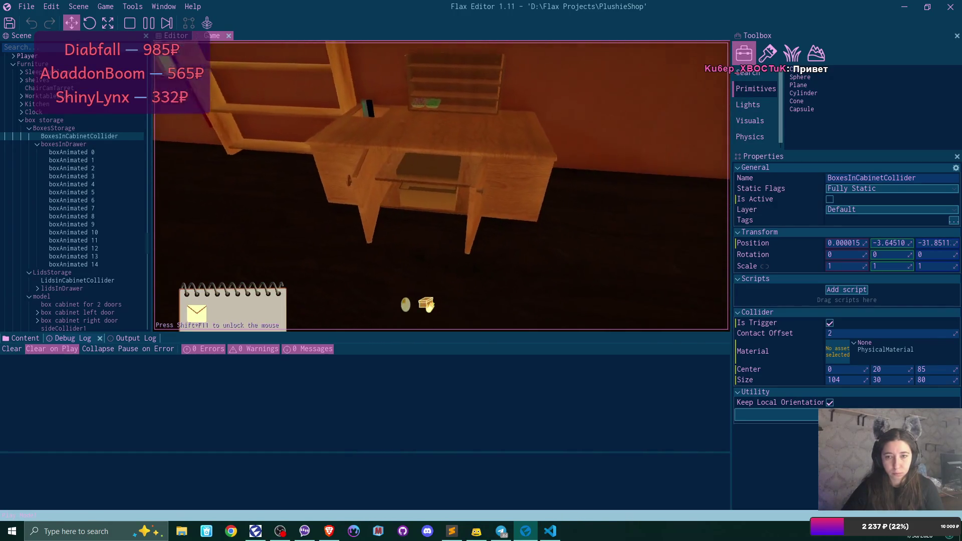
key("w")
key("d")
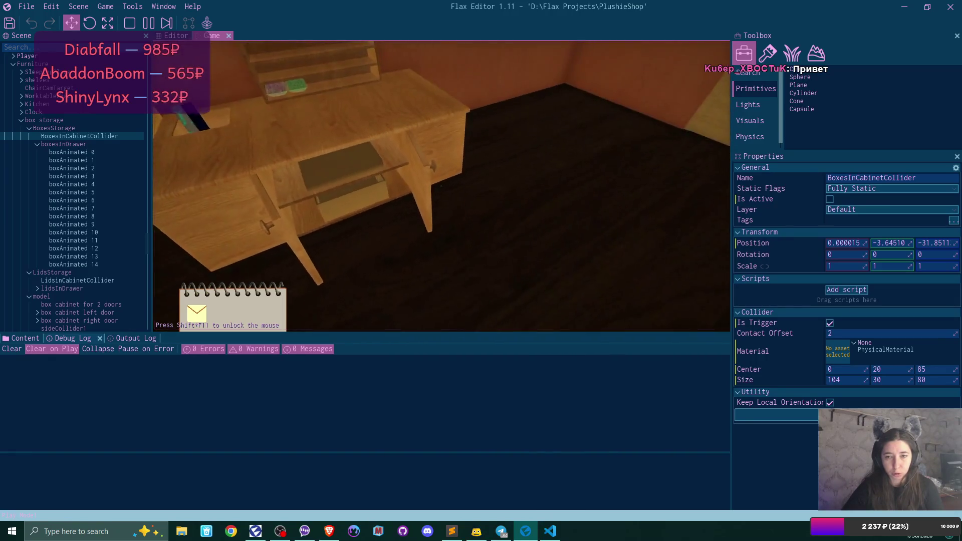
key("a")
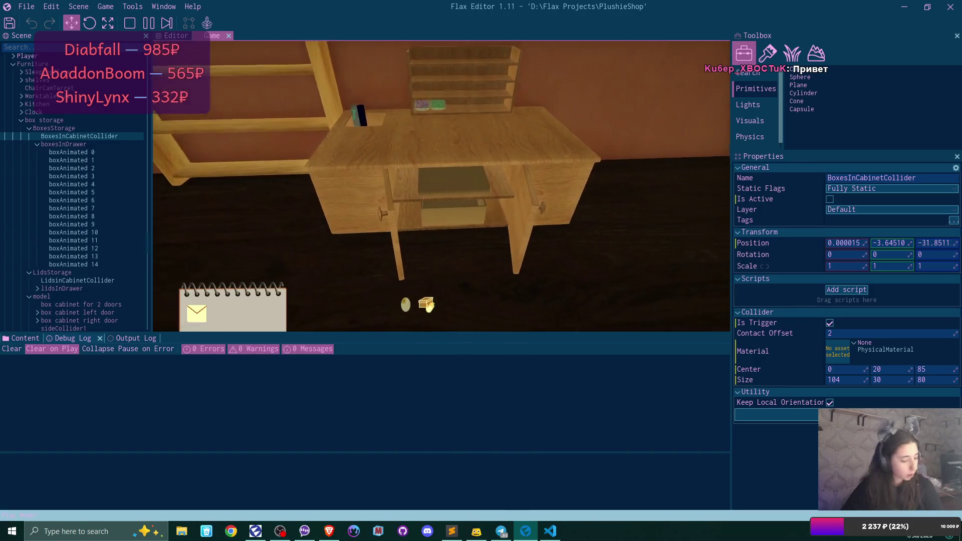
key("F6")
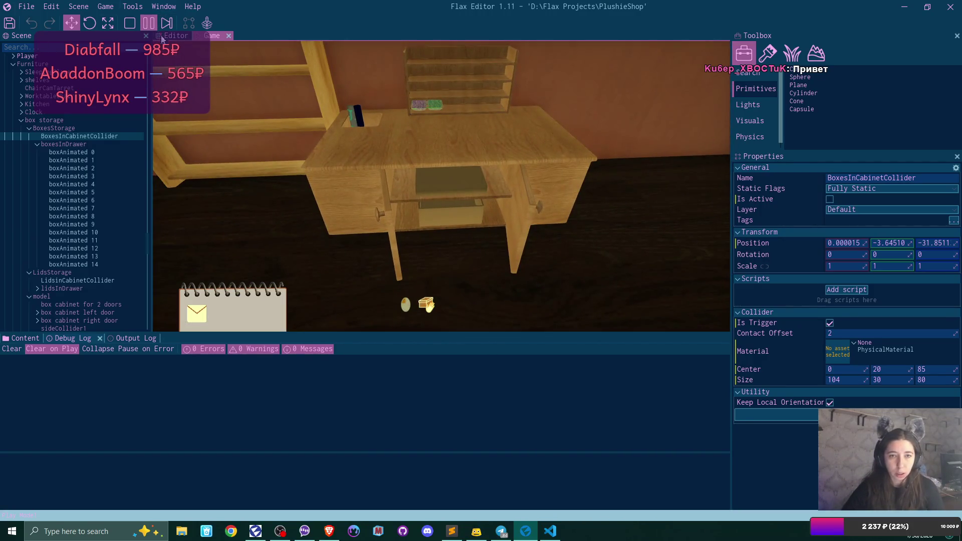
- Return to the scene editor view and select the two-door box cabinet
left_click(162, 38)
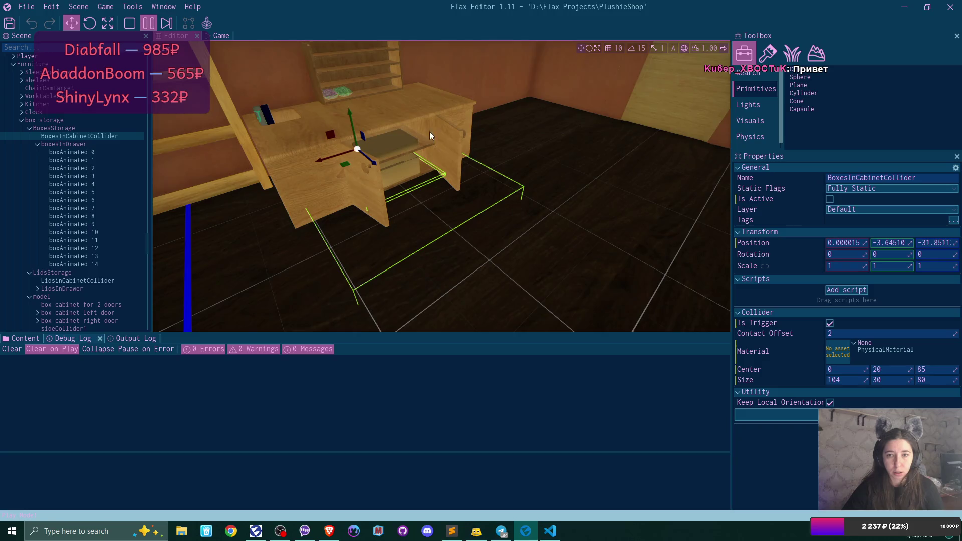
scroll(298, 69, "up", 5)
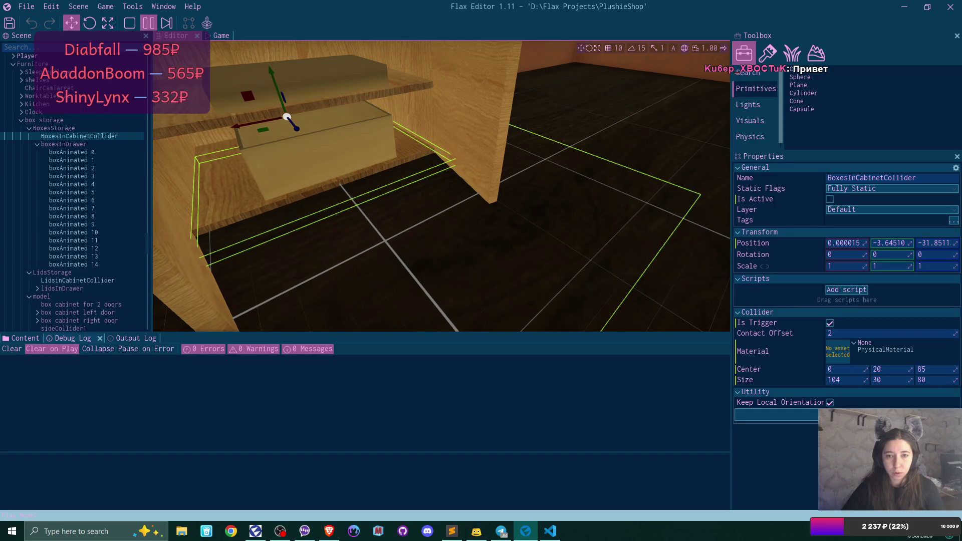
scroll(441, 186, "down", 4)
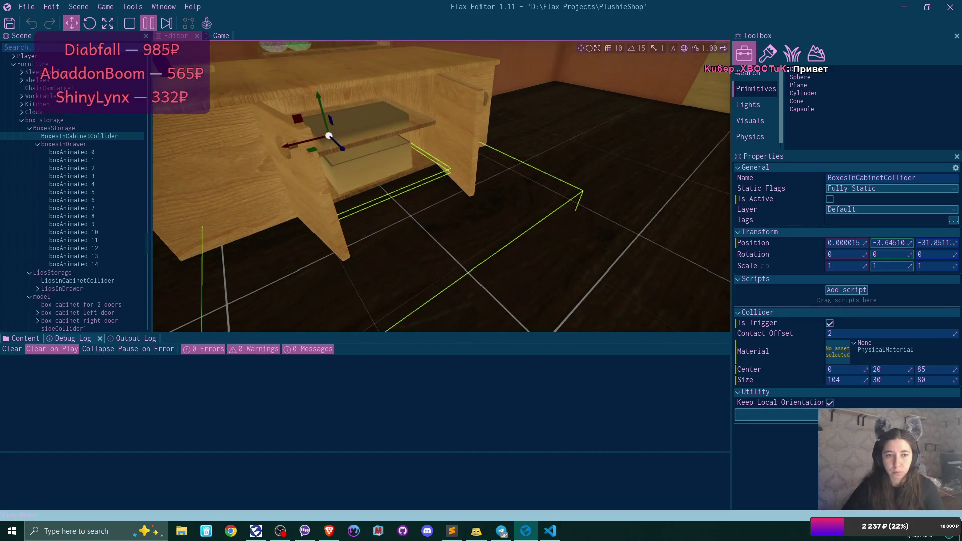
left_click(382, 115)
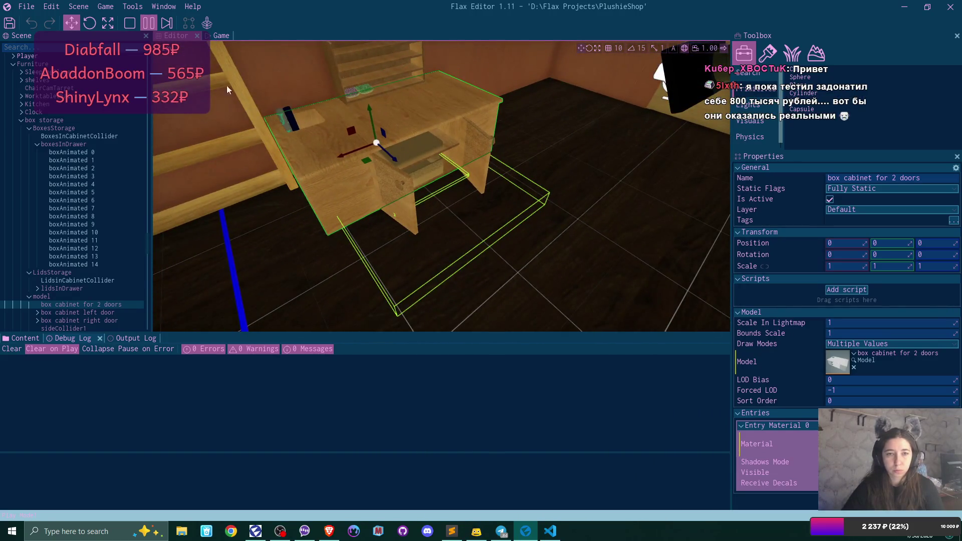
- Switch the viewport debug view to Physics Colliders and bring up the game view
left_click(165, 49)
mouse_move(224, 98)
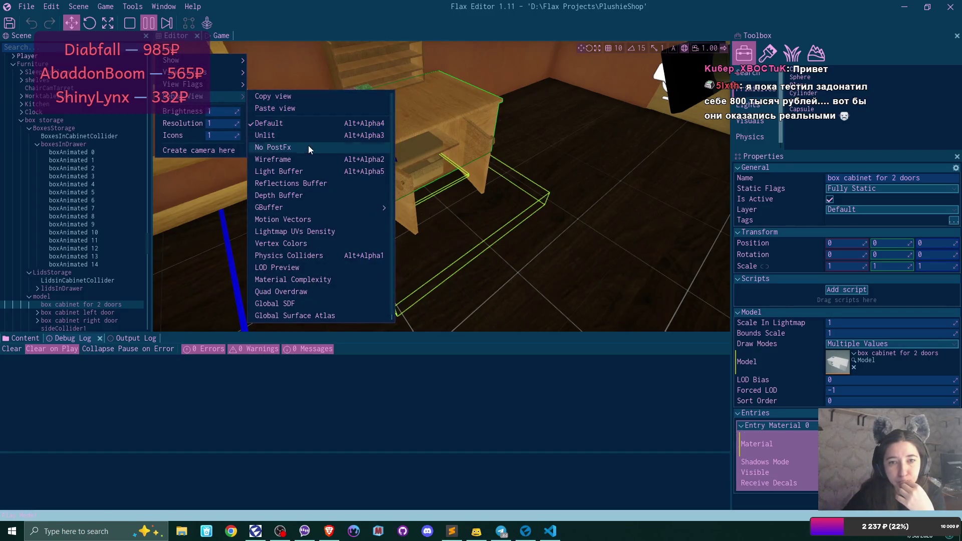
left_click(312, 255)
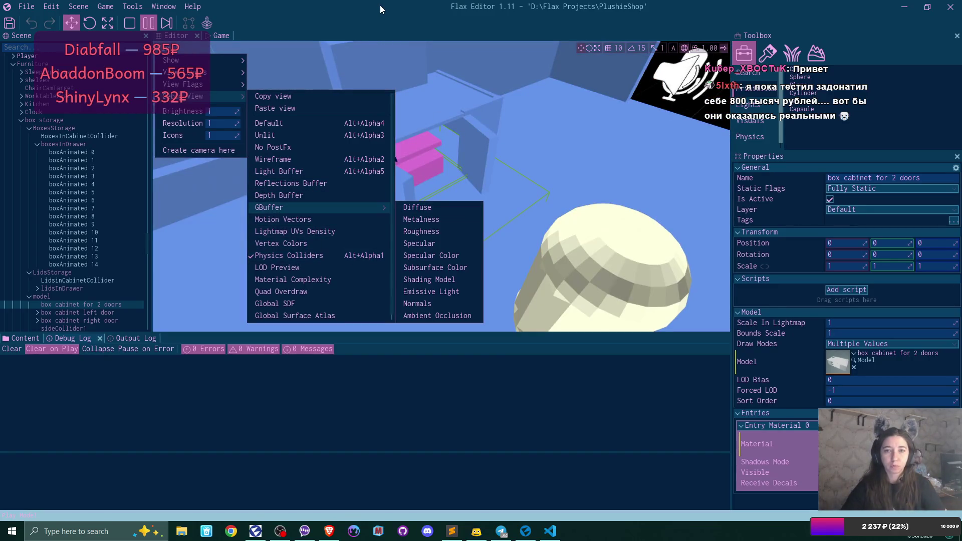
left_click(506, 98)
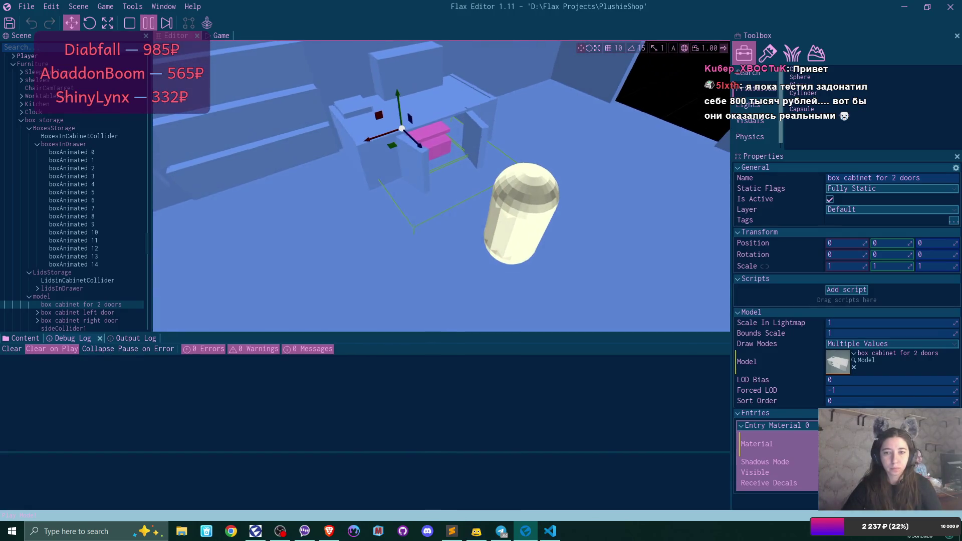
left_click(223, 35)
- Detach the Game view into its own floating window
left_click_drag(223, 35, 720, 308)
left_click(52, 6)
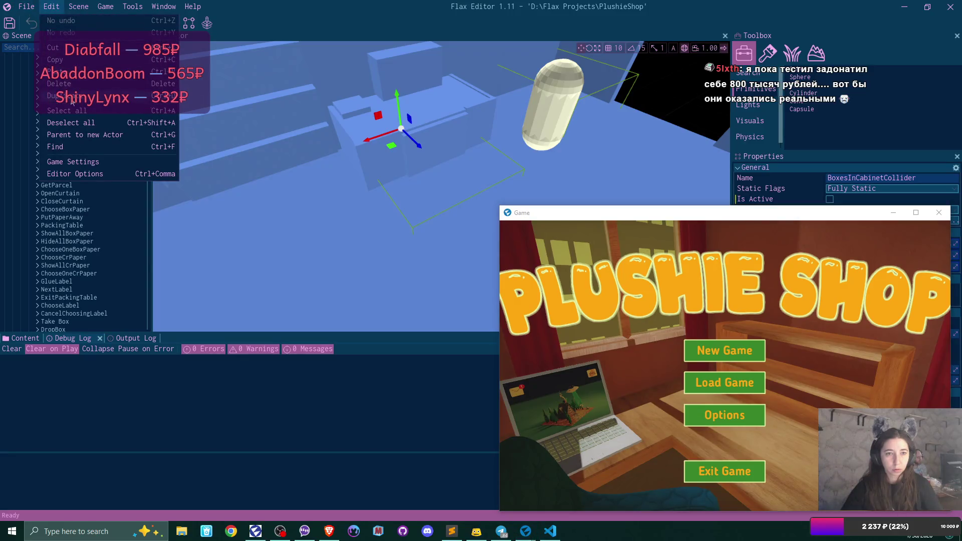
left_click(54, 97)
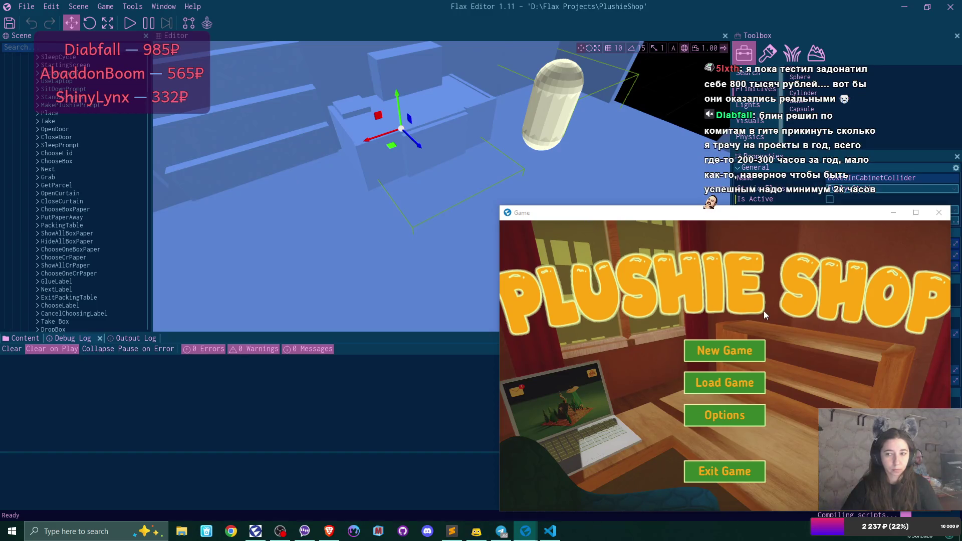
- Start play-testing with a new game in the Game 1 slot and walk toward the desk
key("F5")
left_click(735, 351)
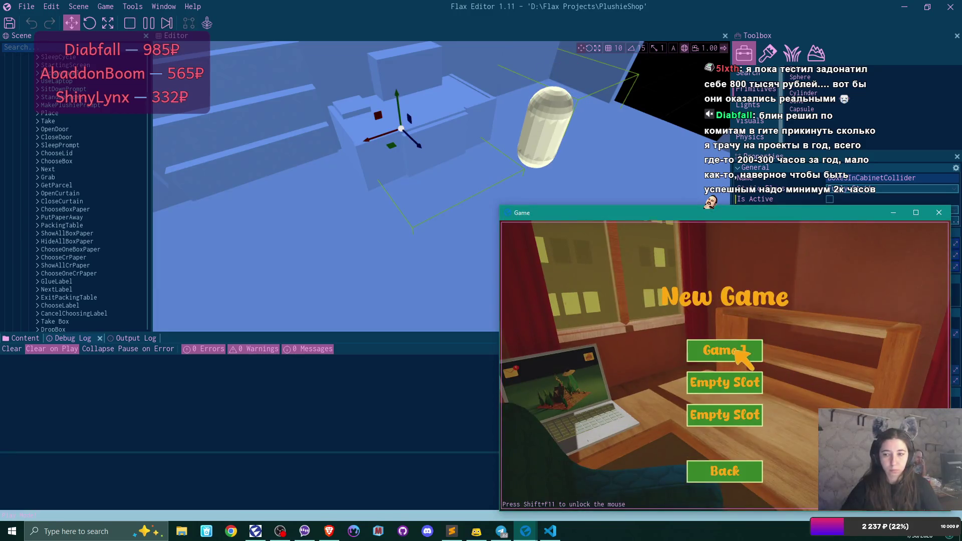
left_click(736, 351)
left_click(680, 417)
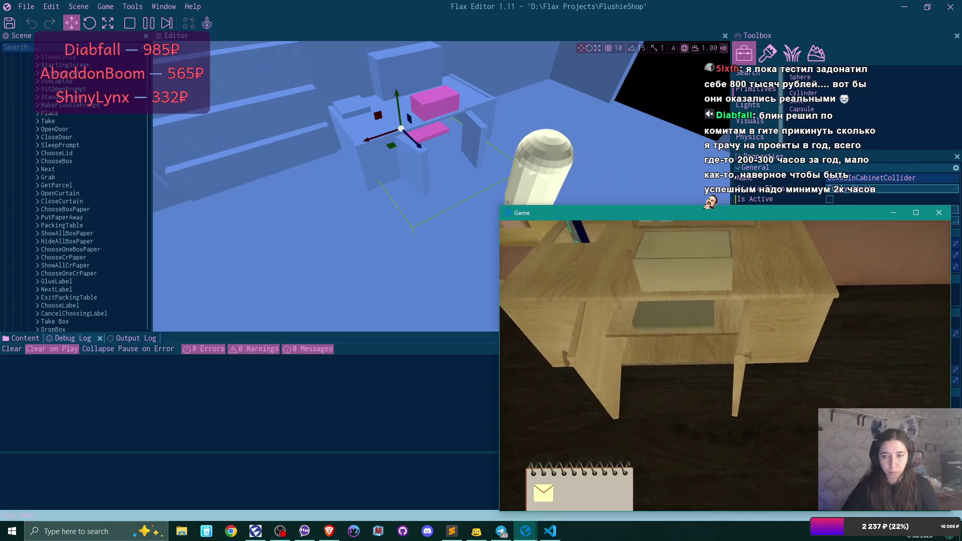
key("w")
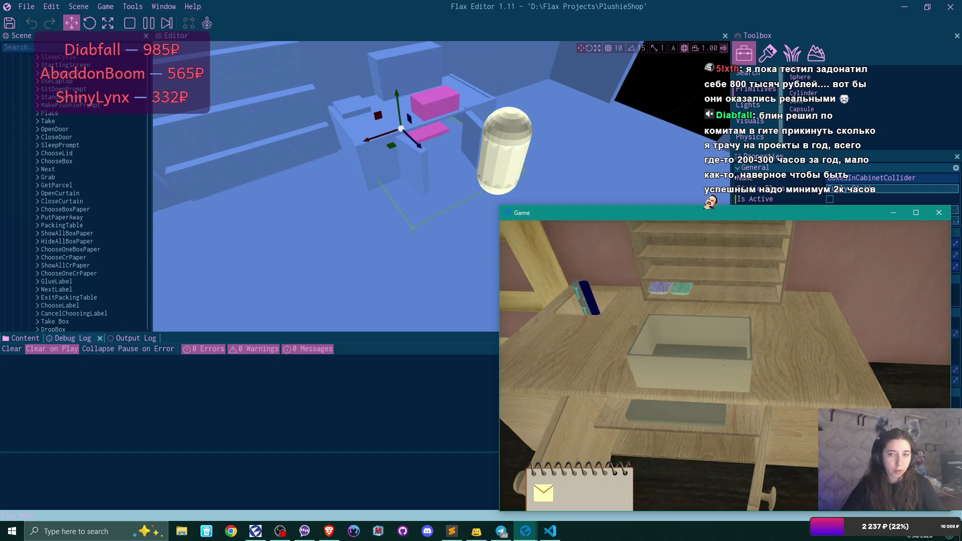
- Step back from the desk and walk over to the towel shelf
key("s")
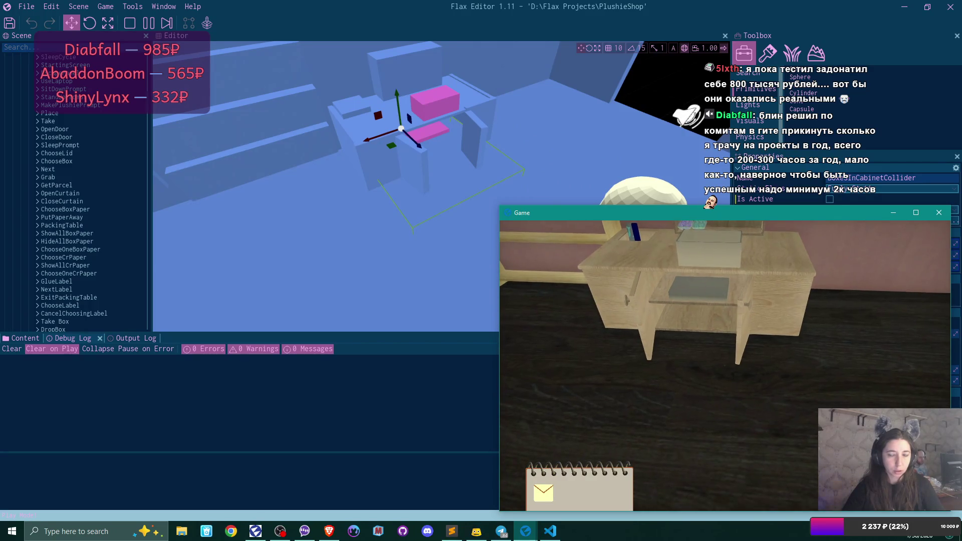
key("w")
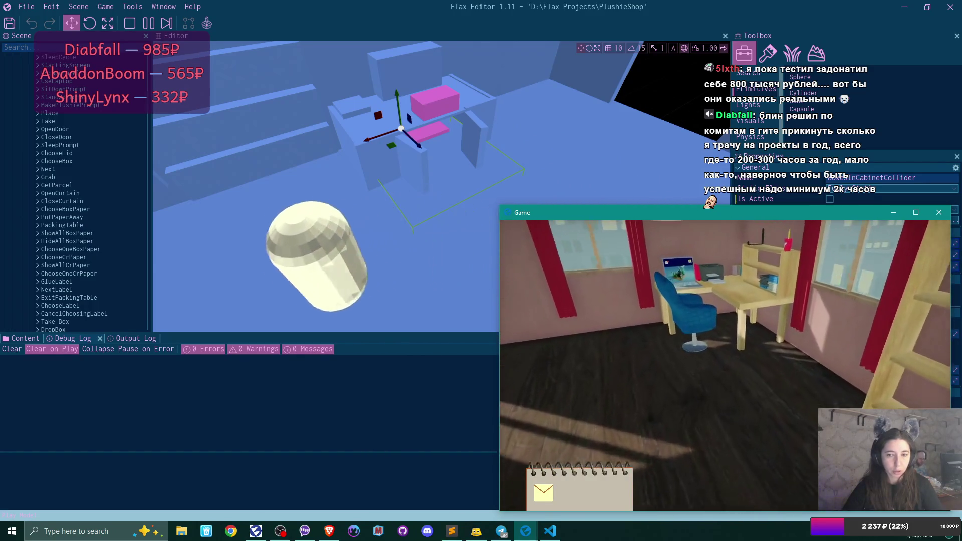
key("w")
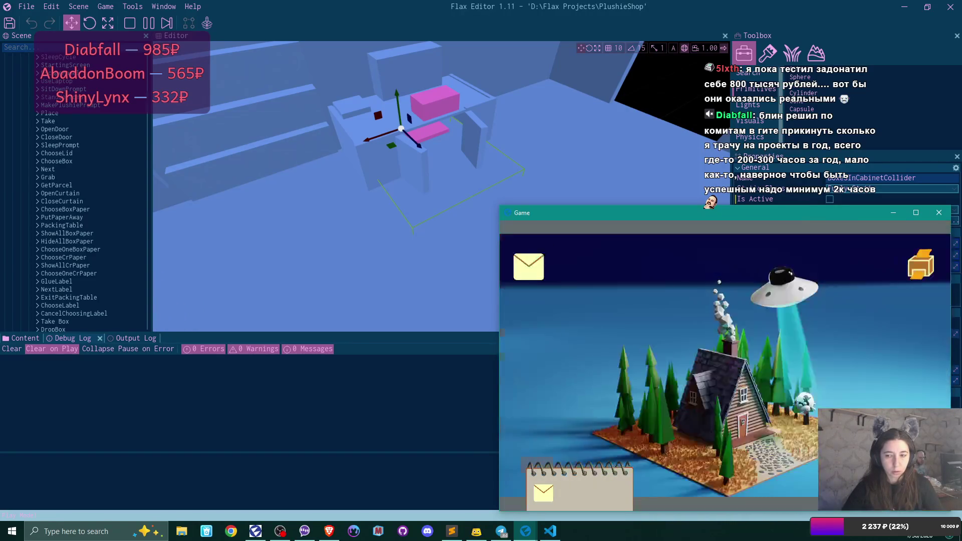
- On the laptop, accept the plushie-favour email and move the label card into the box's first slot
left_click(529, 266)
left_click(717, 302)
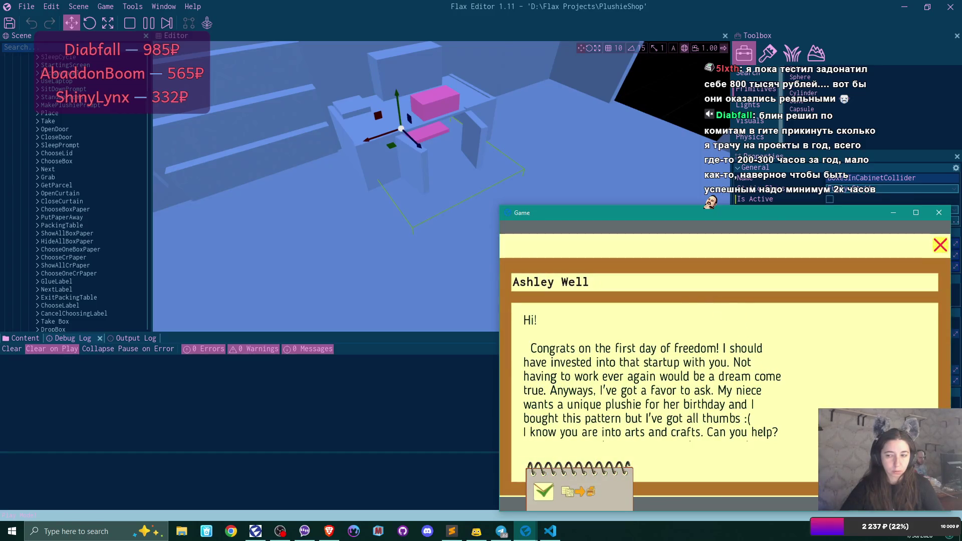
left_click(940, 246)
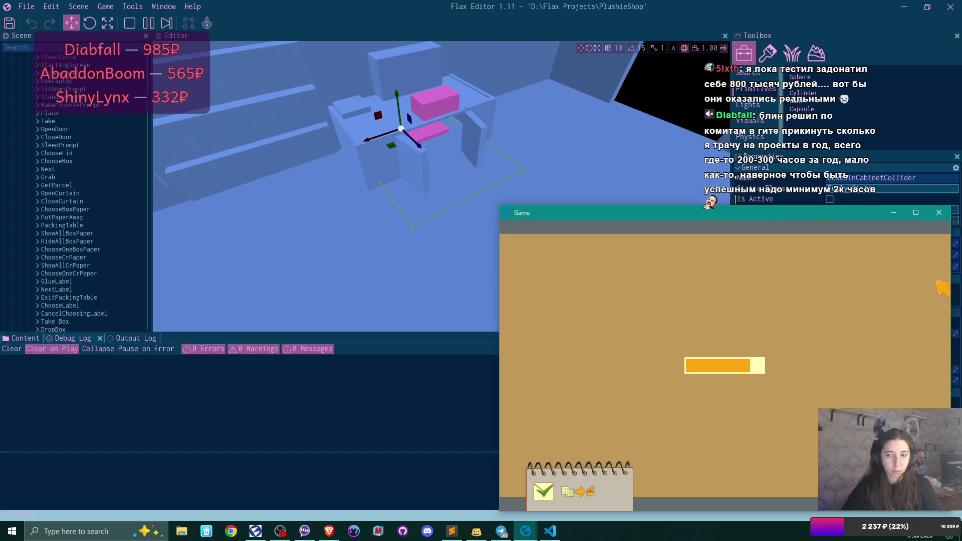
left_click(939, 245)
left_click(939, 245)
left_click(923, 265)
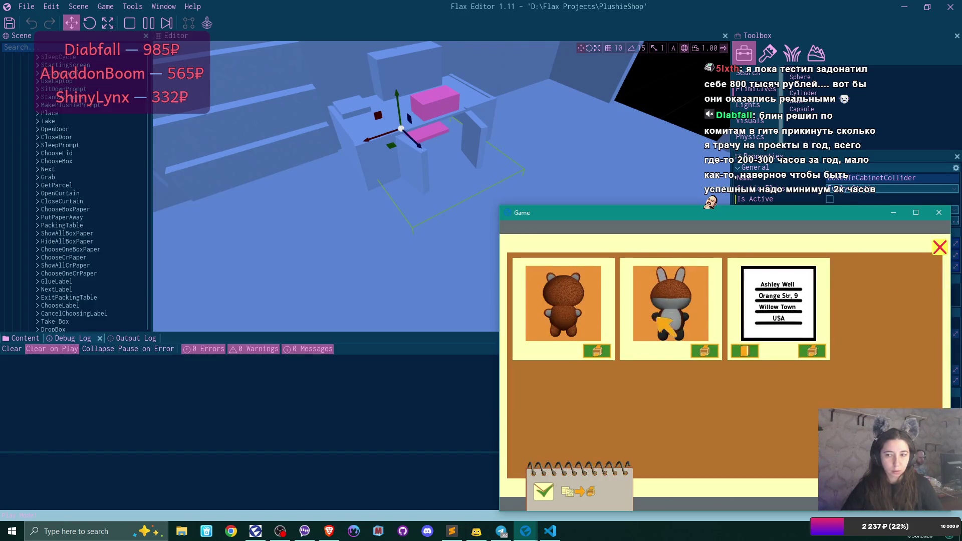
left_click(599, 352)
left_click(597, 352)
left_click(940, 247)
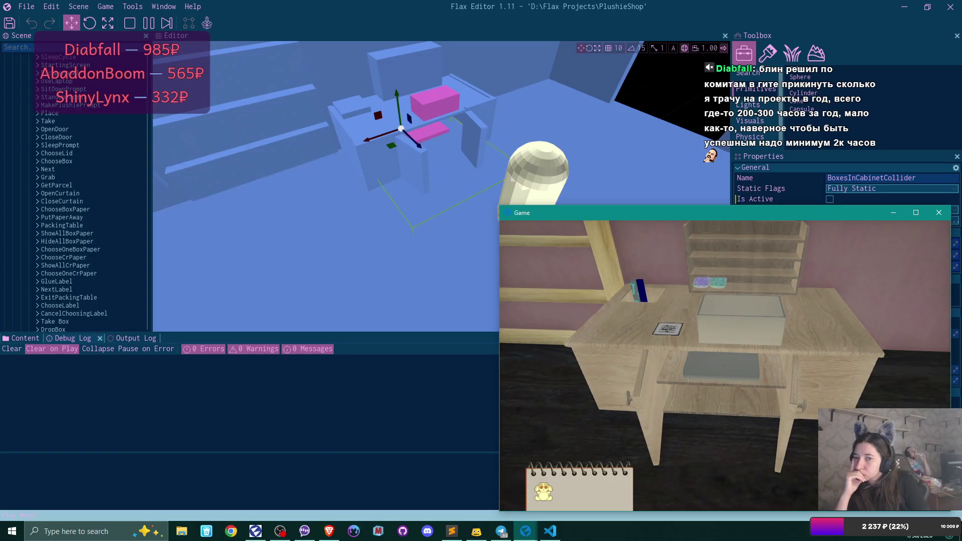
- Pick up the plushie from the packing-table shelf and put it into the open box
key("Escape")
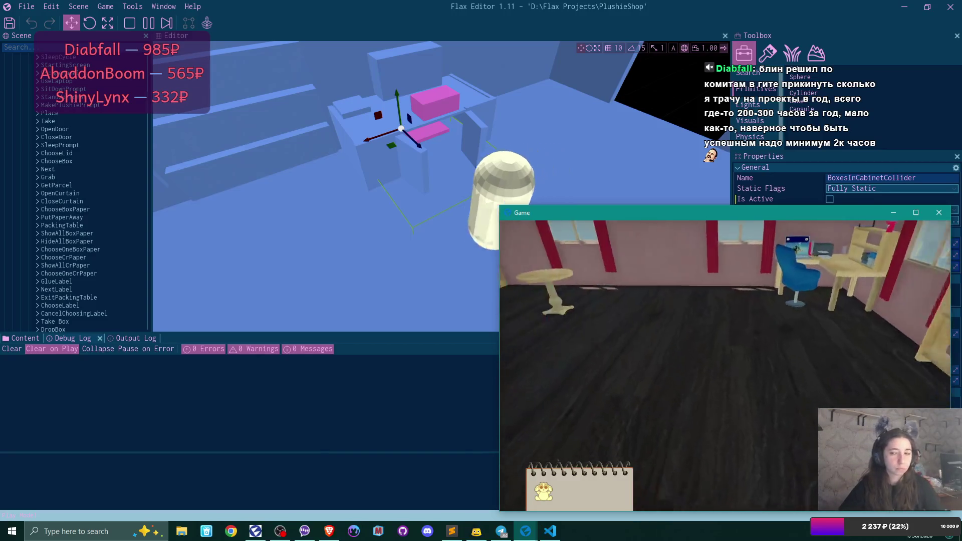
key("e")
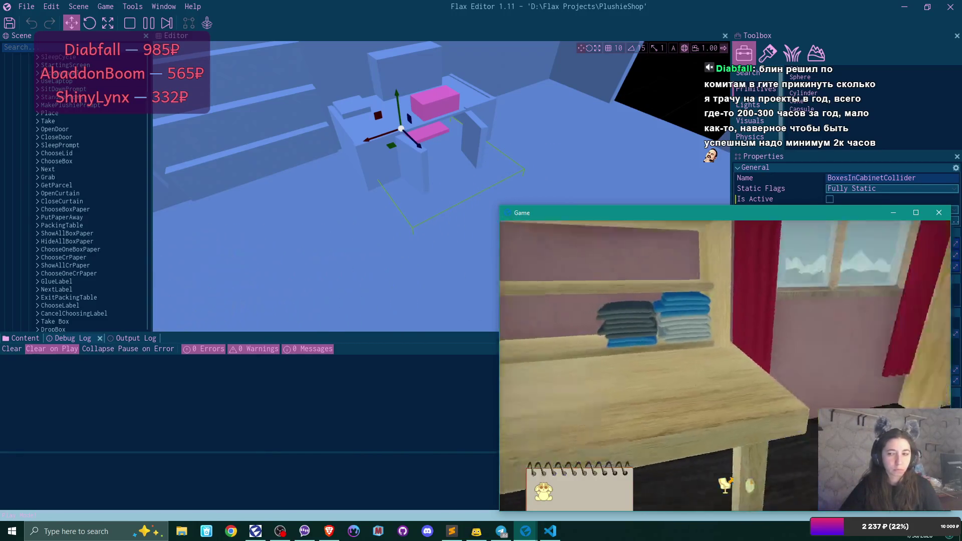
key("e")
key("Escape")
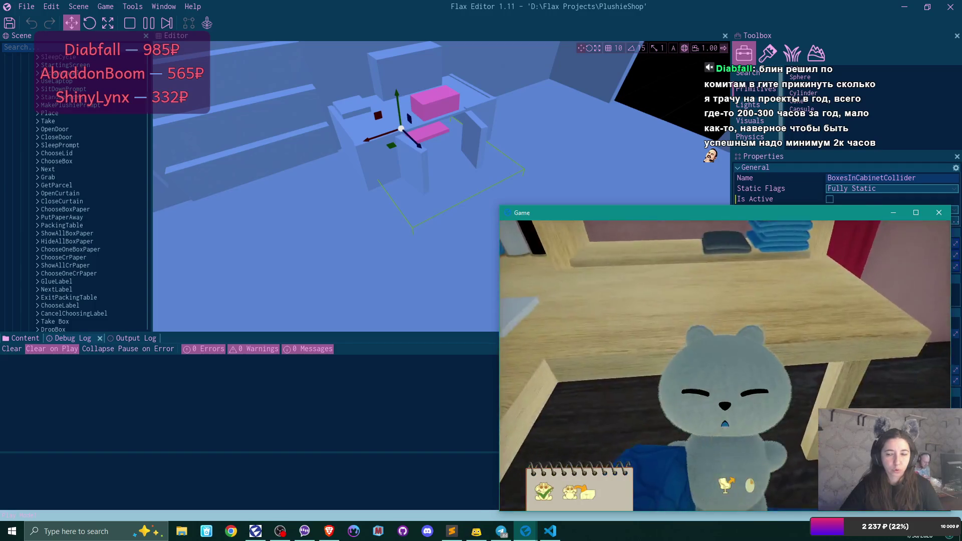
key("e")
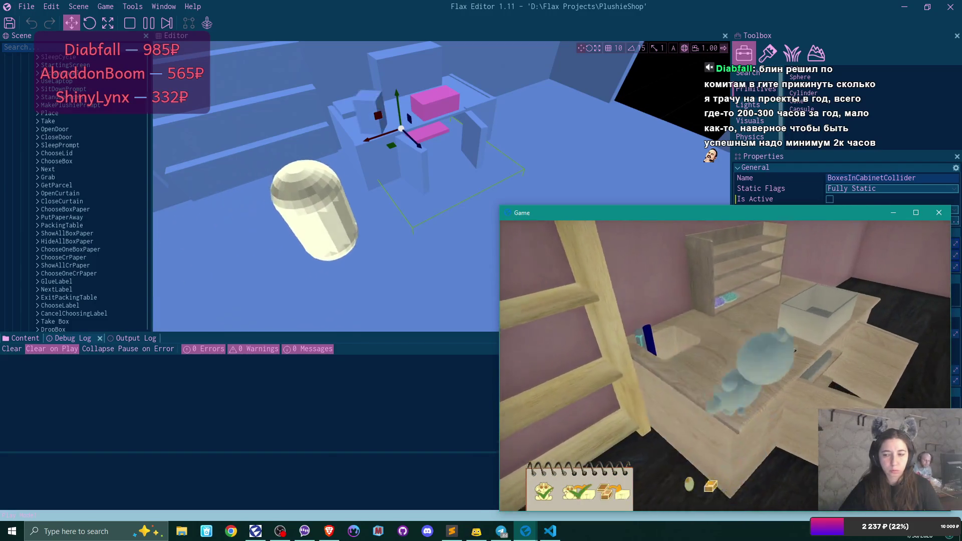
key("Escape")
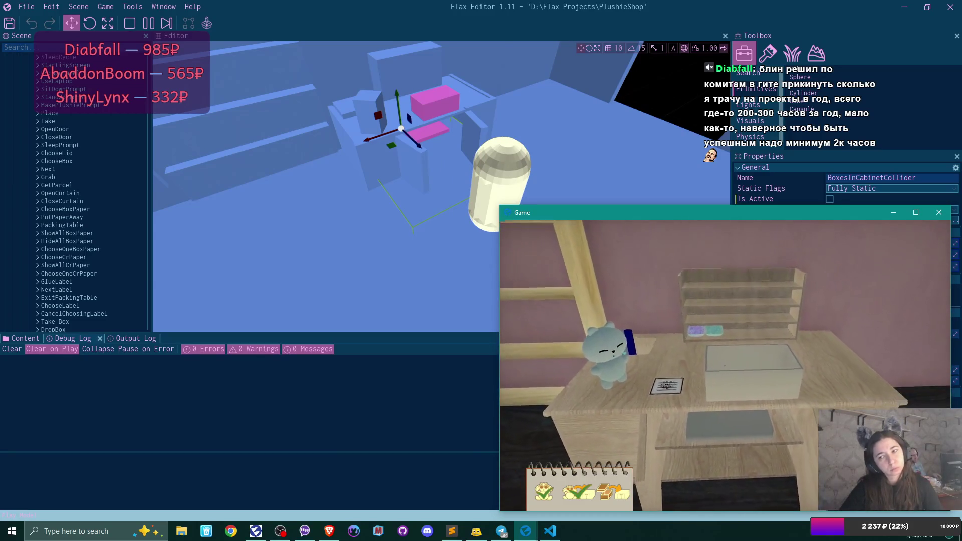
key("e")
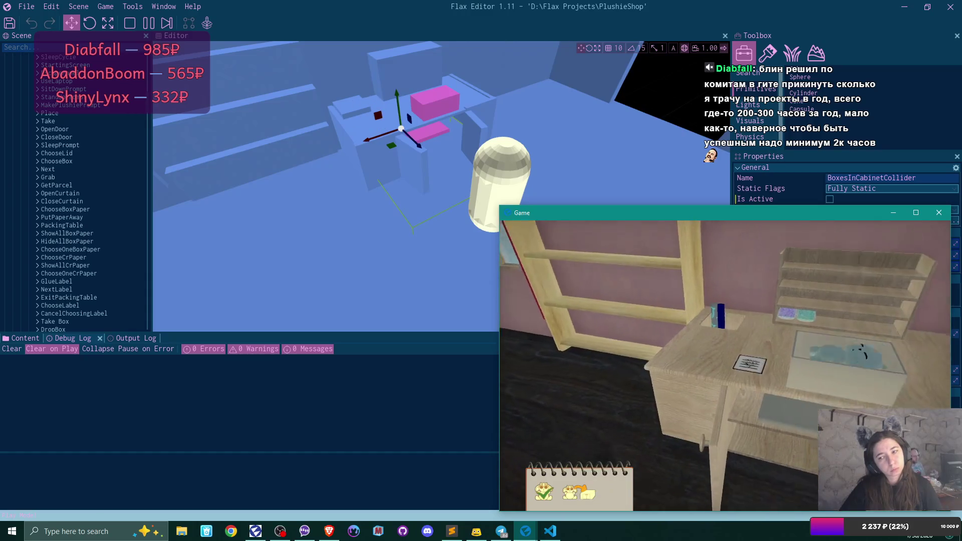
key("s")
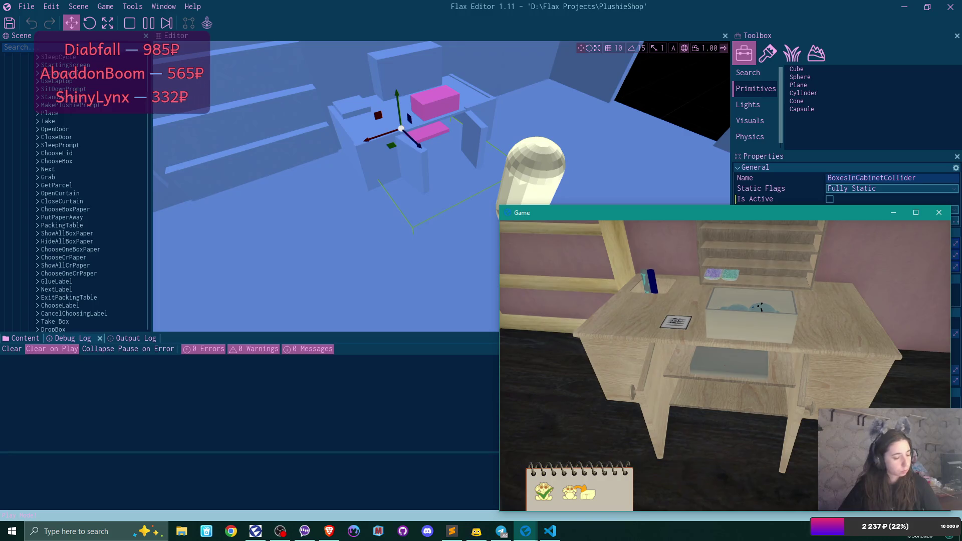
- Pause the game, review the Output Log messages, then stop the play-test
key("F6")
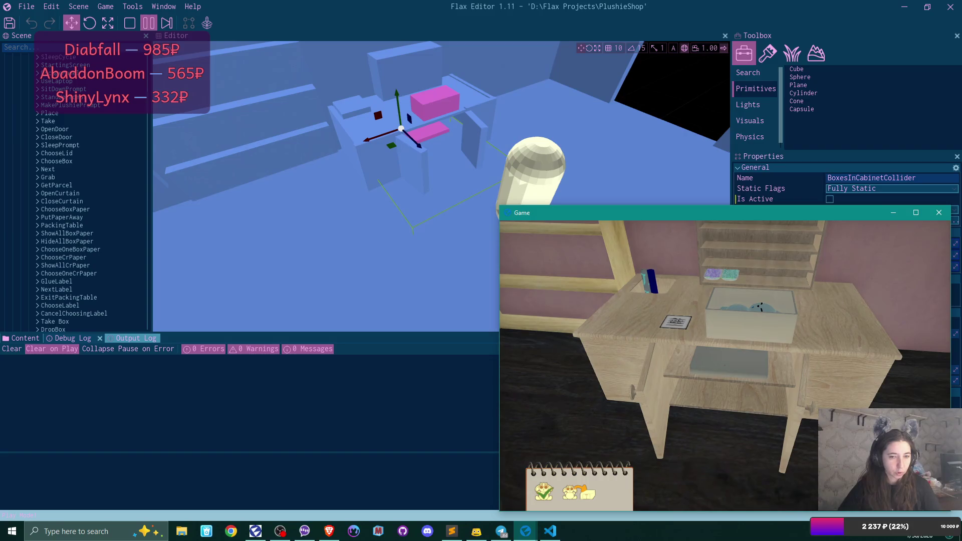
left_click(132, 339)
scroll(210, 441, "up", 3)
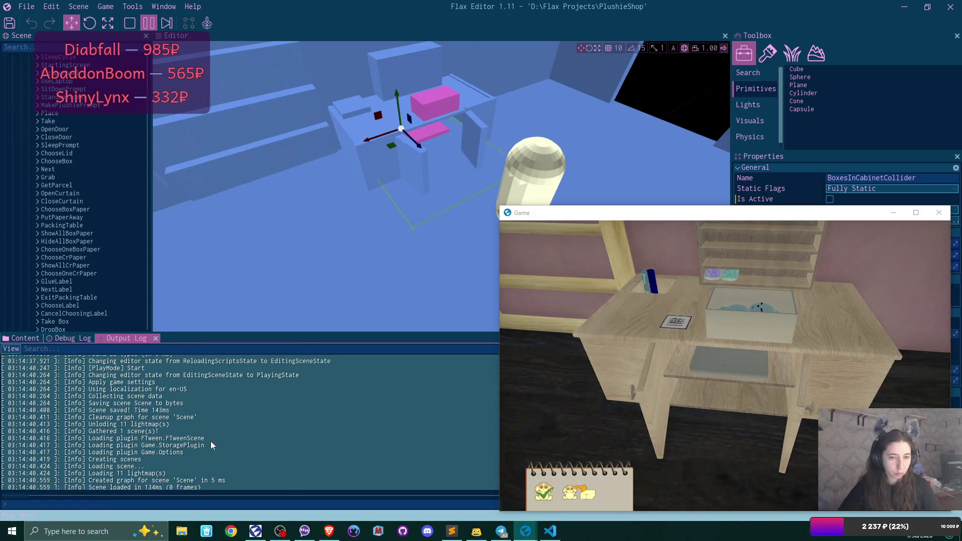
scroll(211, 441, "up", 1)
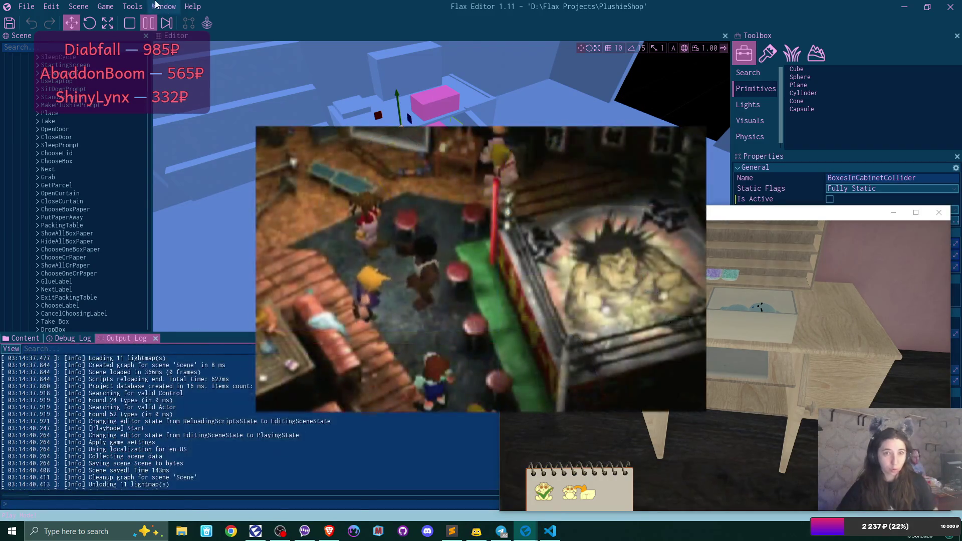
left_click(129, 28)
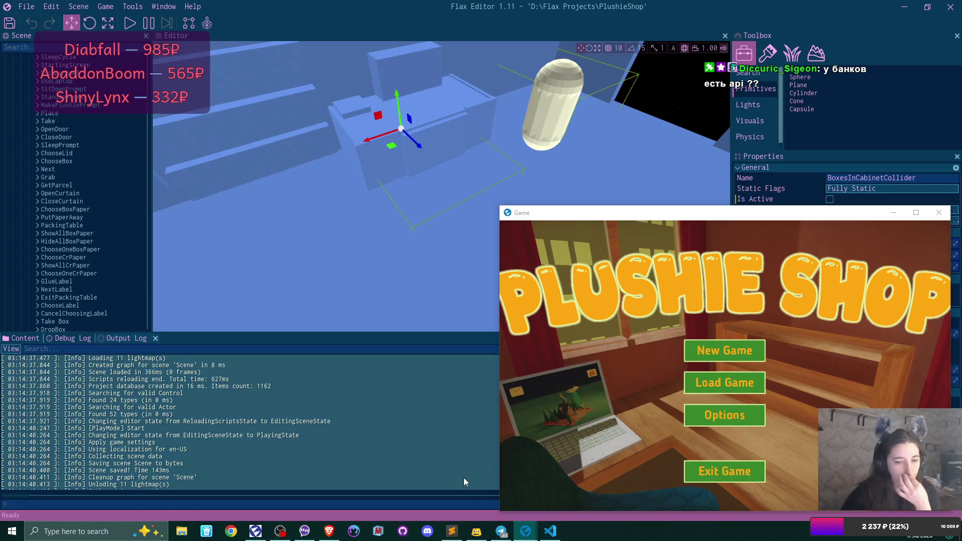
- Open the File menu listing the project and script commands such as Recompile scripts
mouse_move(263, 531)
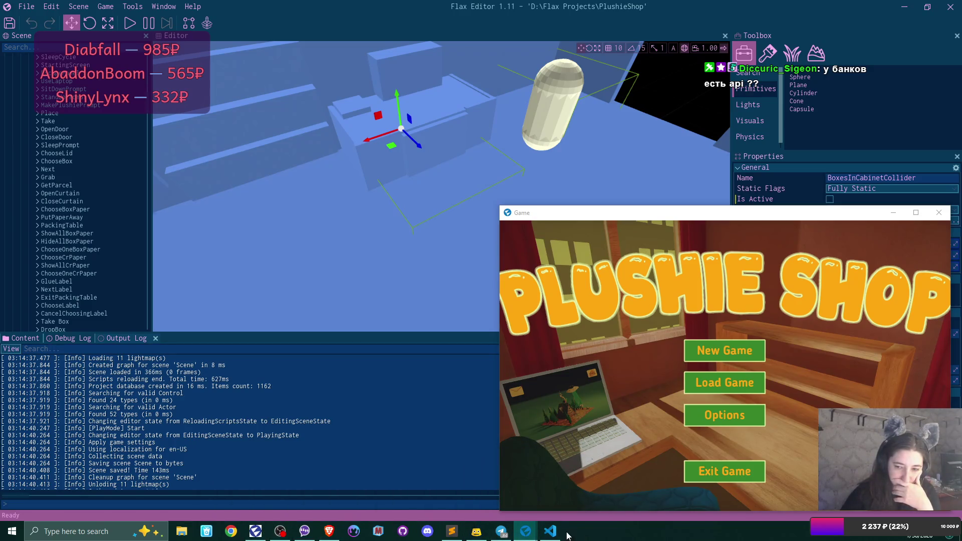
mouse_move(554, 536)
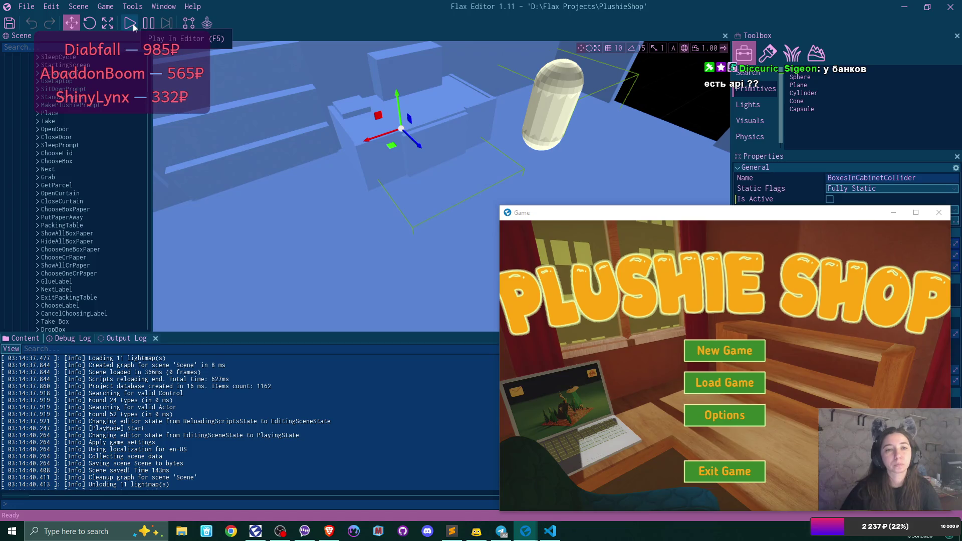
left_click(26, 7)
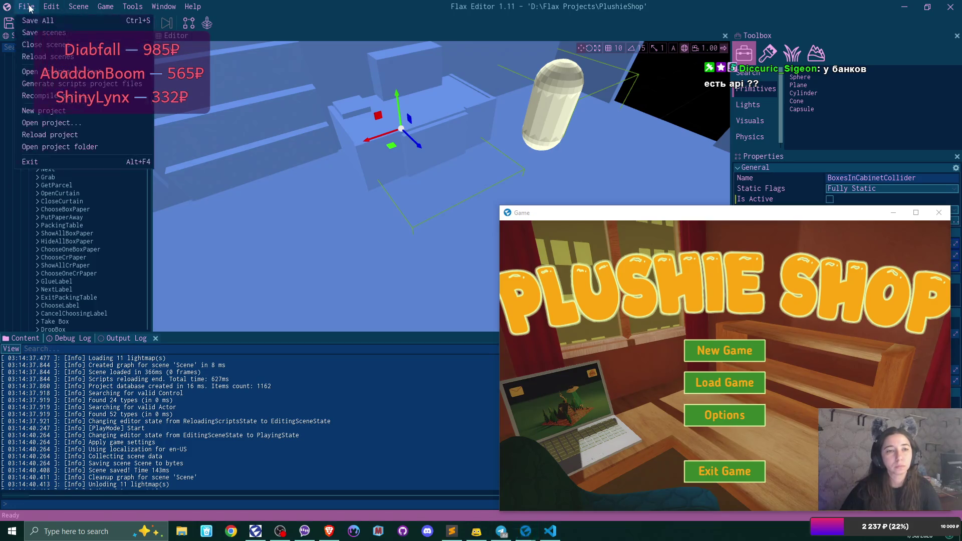
- Recompile scripts, dock the Game window into the main view, and start a new game over the existing save
left_click(63, 101)
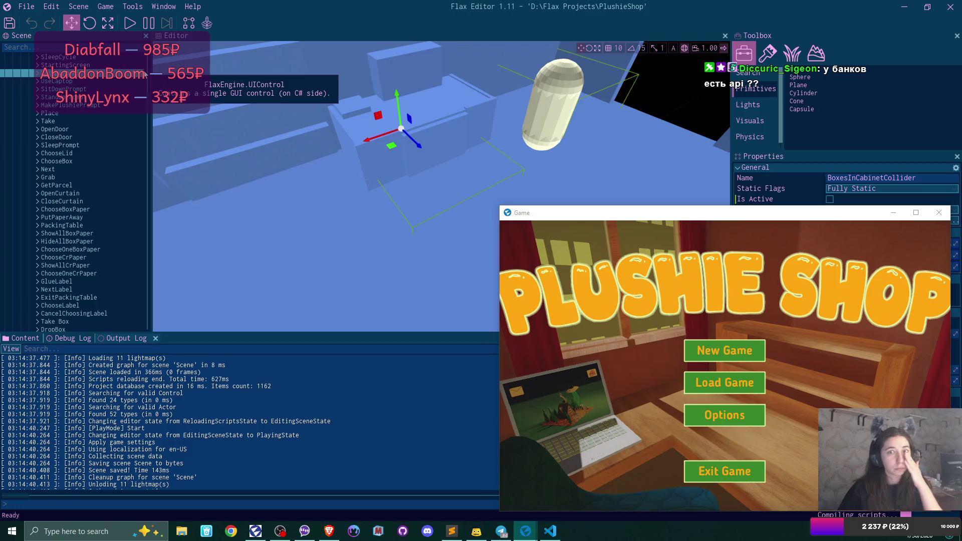
left_click_drag(702, 212, 443, 175)
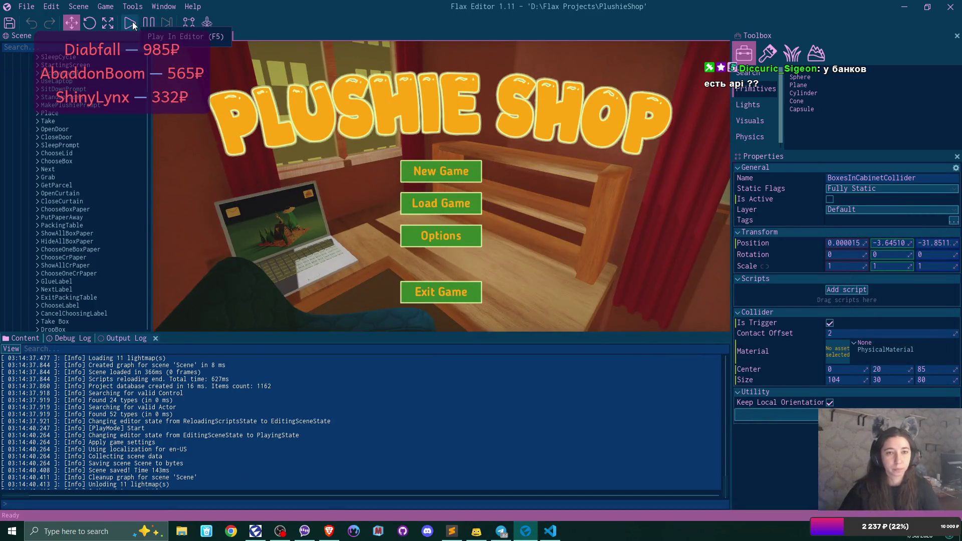
left_click(129, 23)
left_click(453, 172)
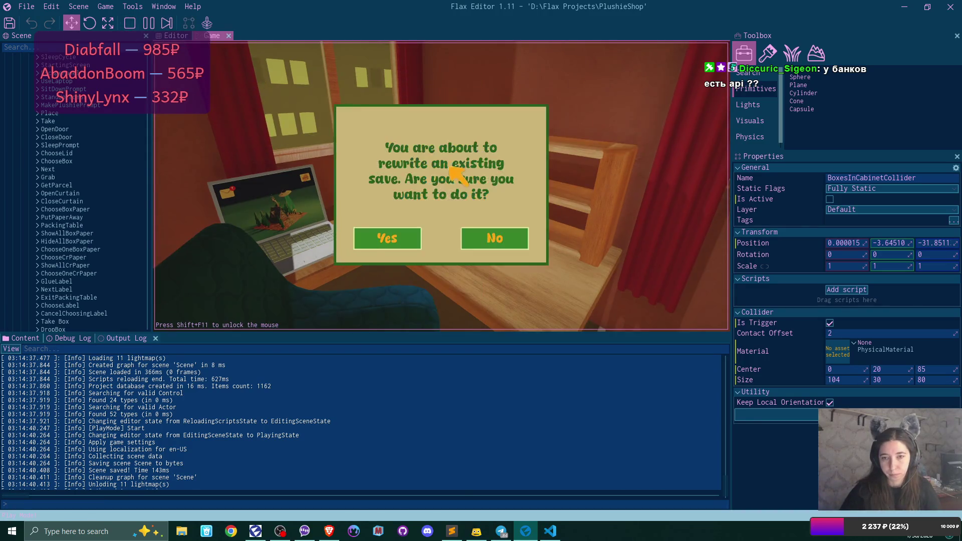
left_click(407, 244)
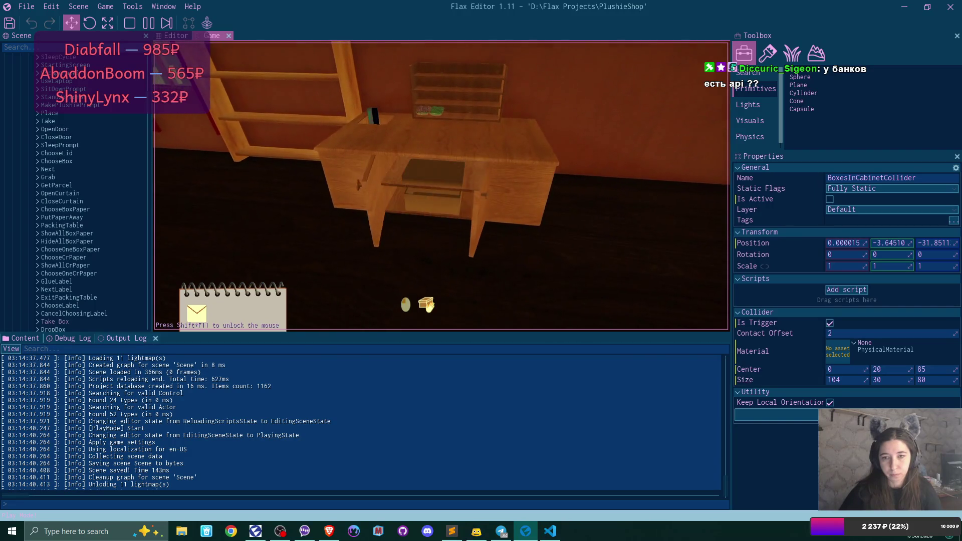
- Take a box out of the cabinet, look at it under the desk, and pause
left_click(442, 185)
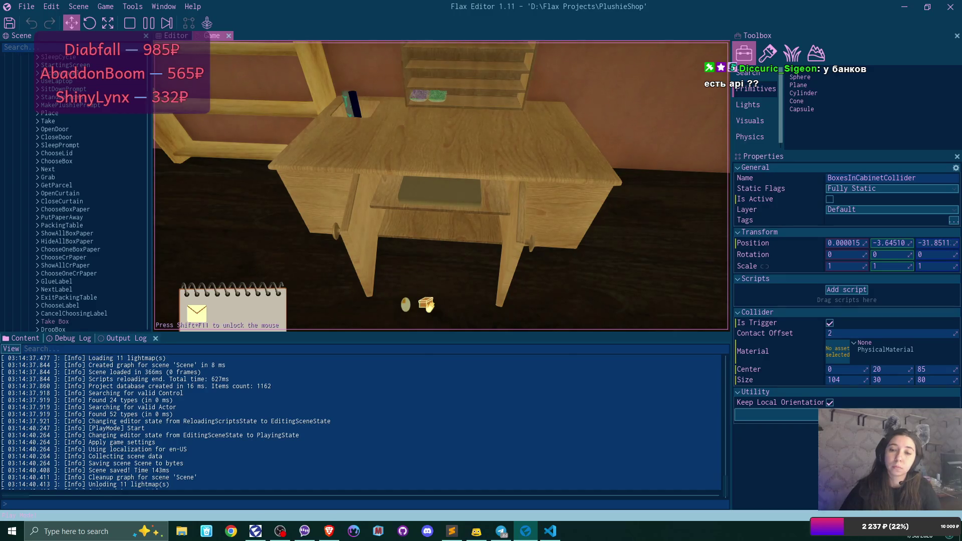
left_click(430, 306)
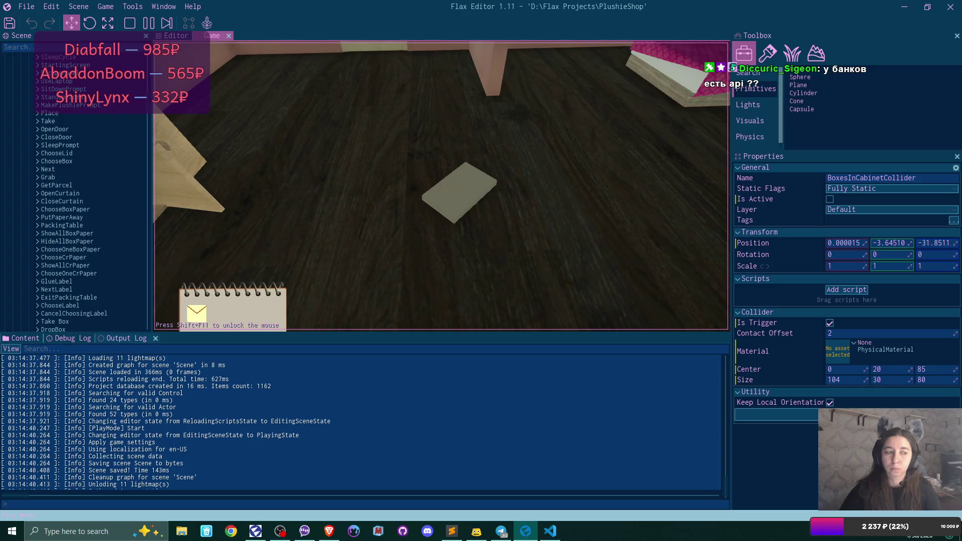
key("F6")
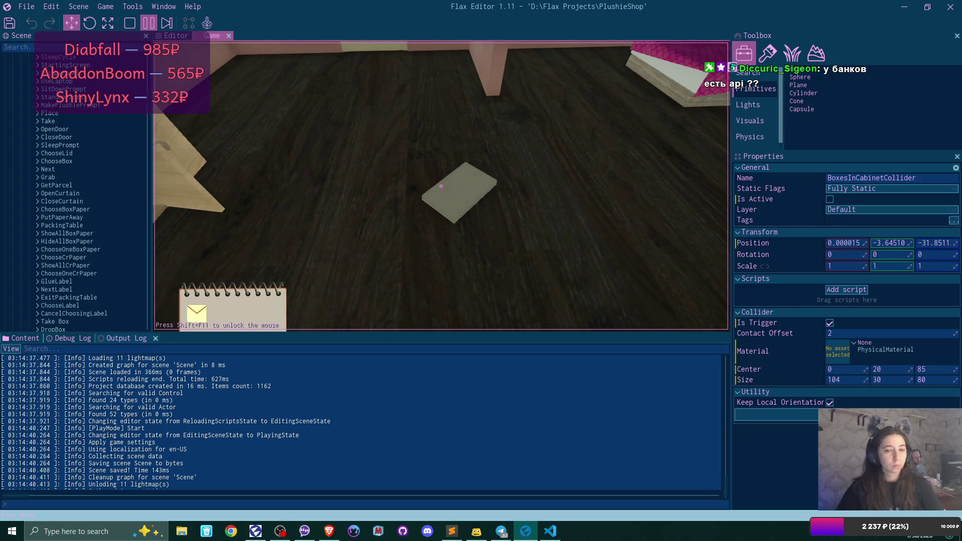
- Stop play mode, show the Debug Log, browse the Room folder, and open the FirstBoxRB prefab
key("F5")
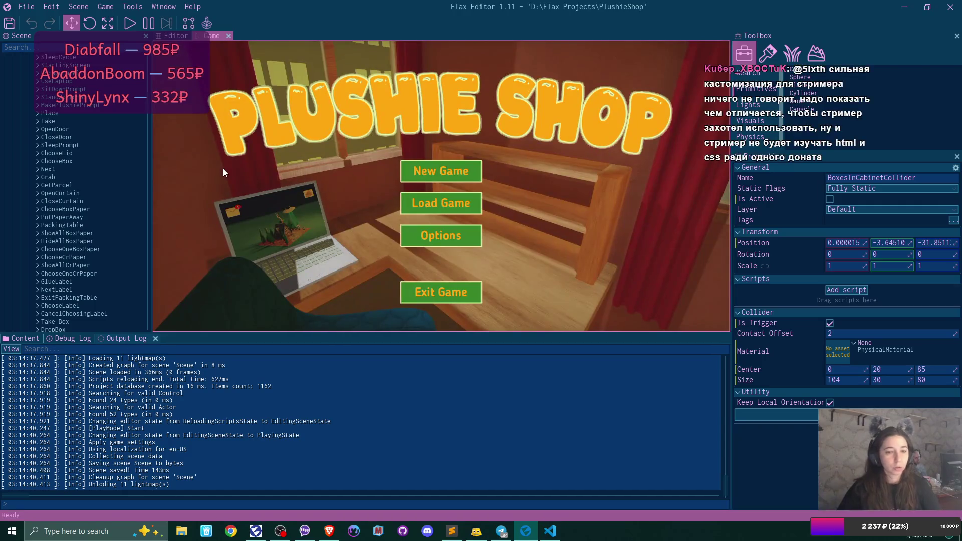
left_click(100, 169)
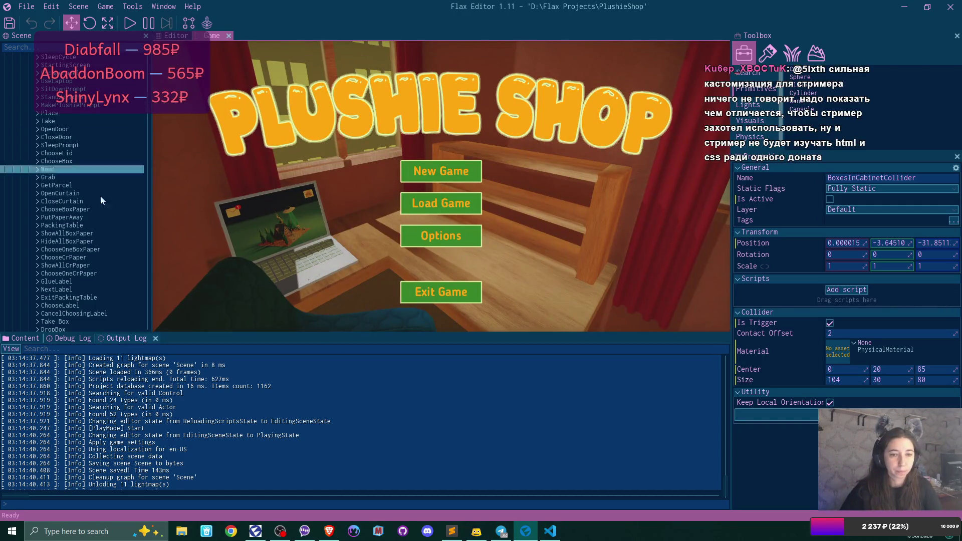
left_click(70, 338)
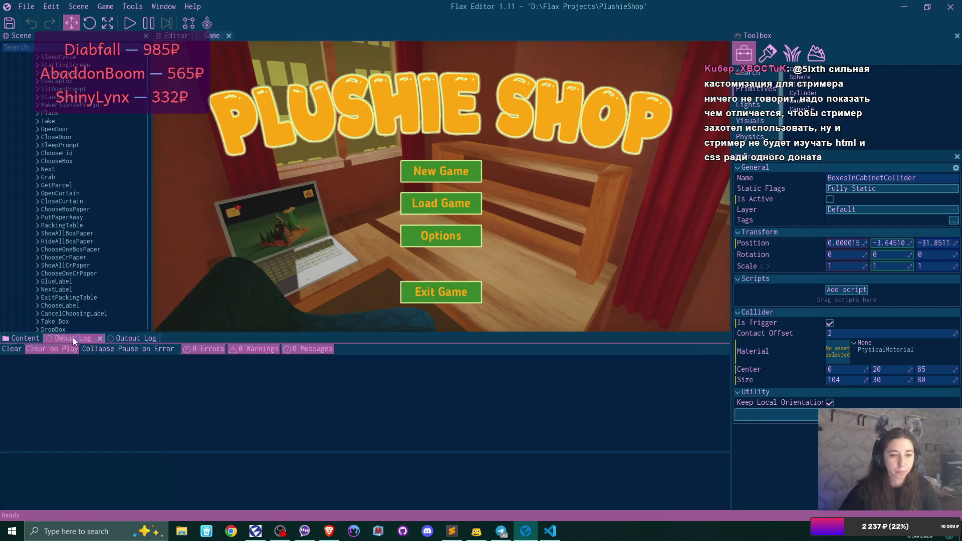
left_click(17, 341)
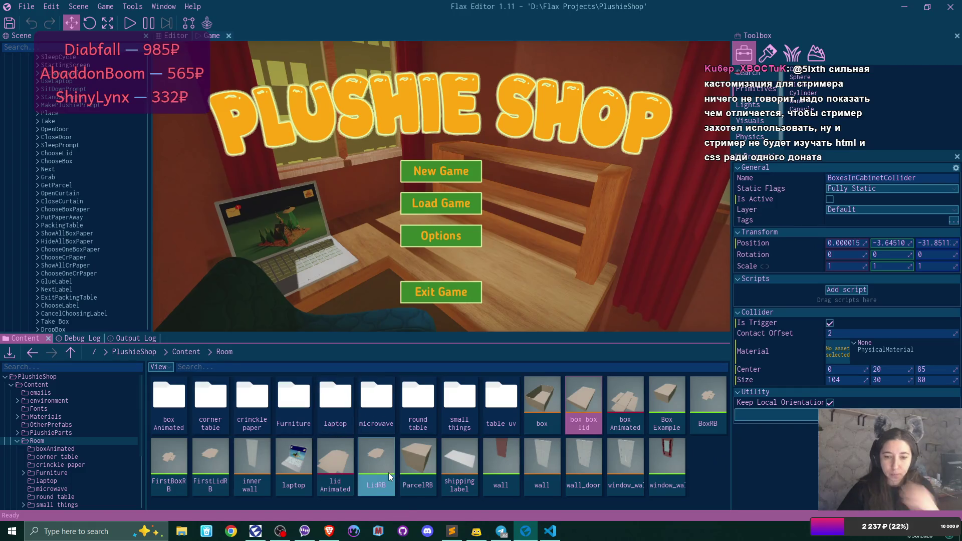
double_click(167, 453)
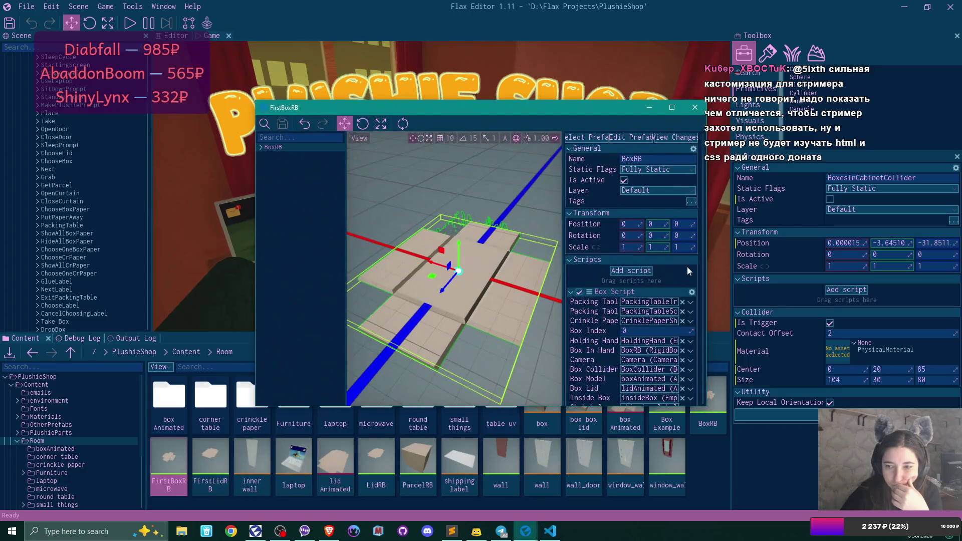
- Open the FirstLidRB prefab alongside FirstBoxRB and scroll through its properties
scroll(688, 266, "down", 3)
scroll(688, 271, "down", 3)
scroll(689, 271, "down", 6)
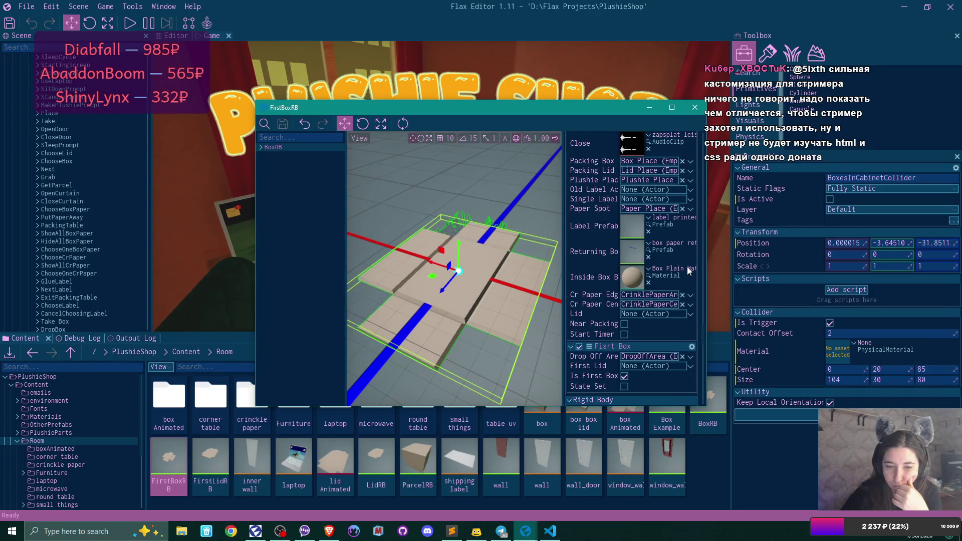
double_click(224, 452)
scroll(647, 271, "down", 15)
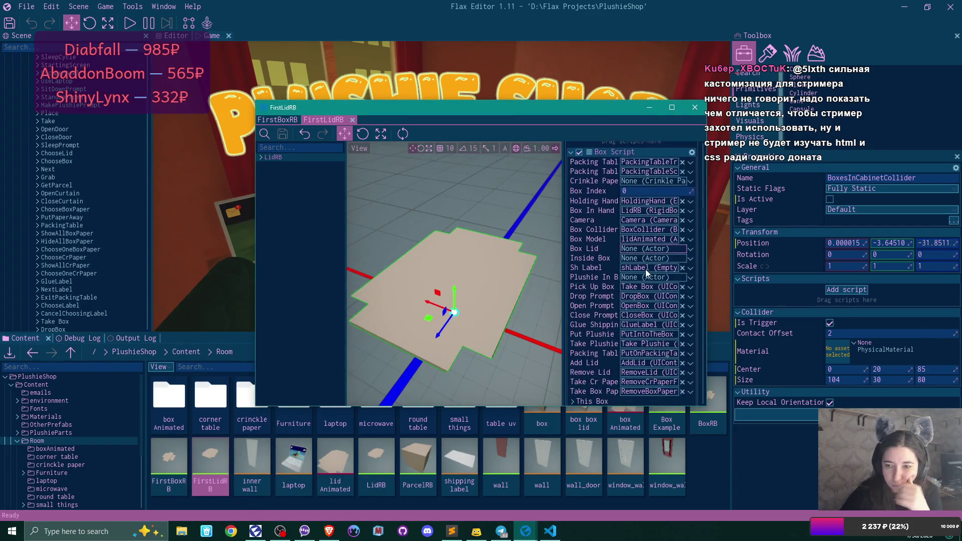
scroll(646, 274, "down", 10)
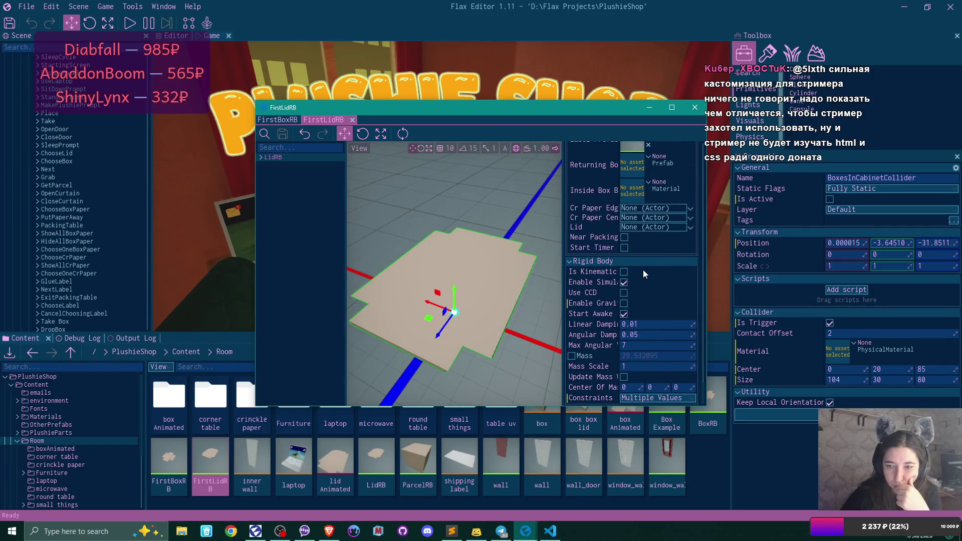
scroll(645, 272, "up", 10)
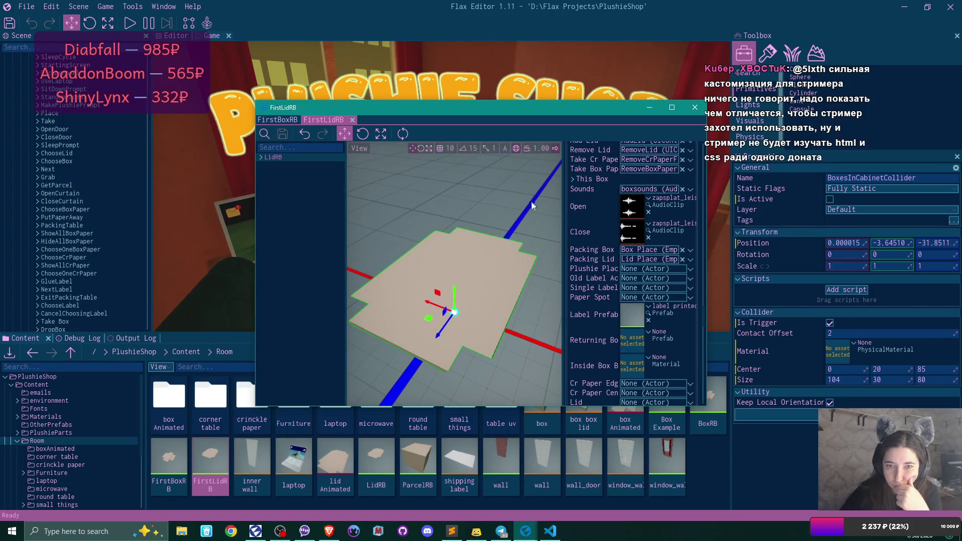
scroll(663, 328, "down", 1)
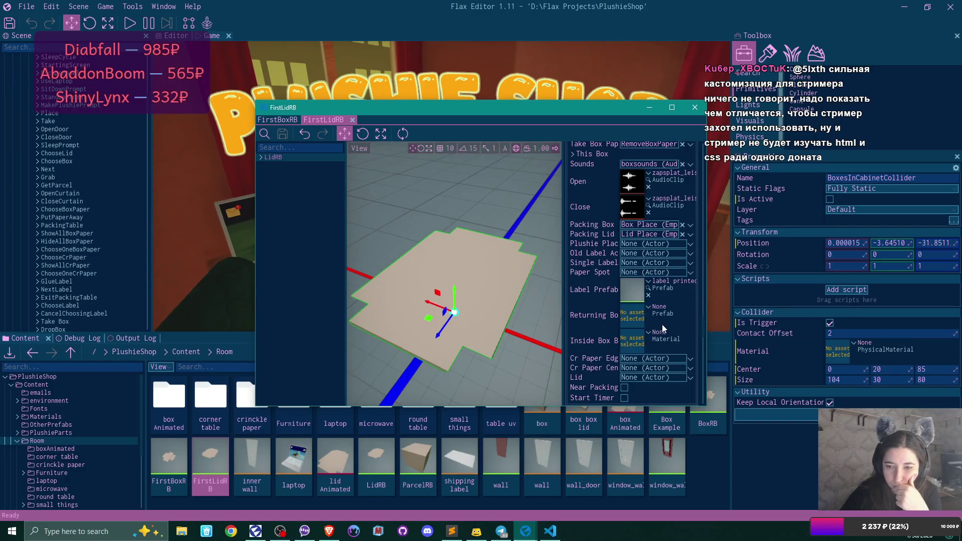
scroll(662, 326, "down", 1)
scroll(663, 326, "up", 10)
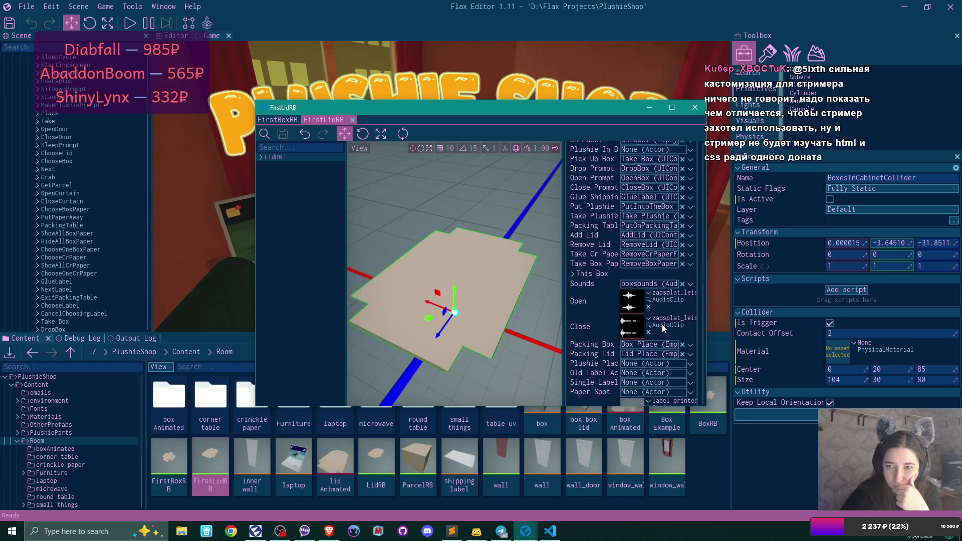
scroll(662, 328, "up", 4)
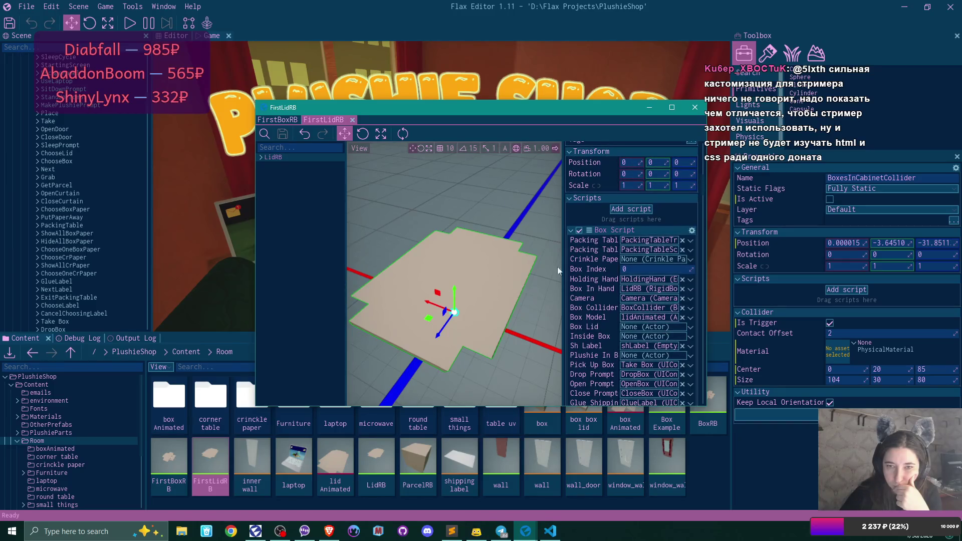
- Close the FirstLidRB tab and maximize the FirstBoxRB prefab window
left_click(352, 120)
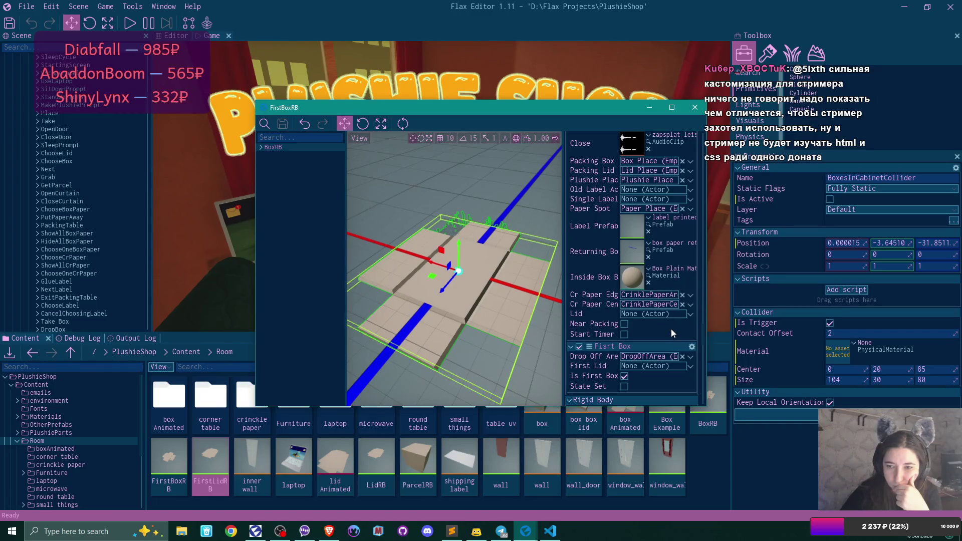
scroll(672, 329, "up", 5)
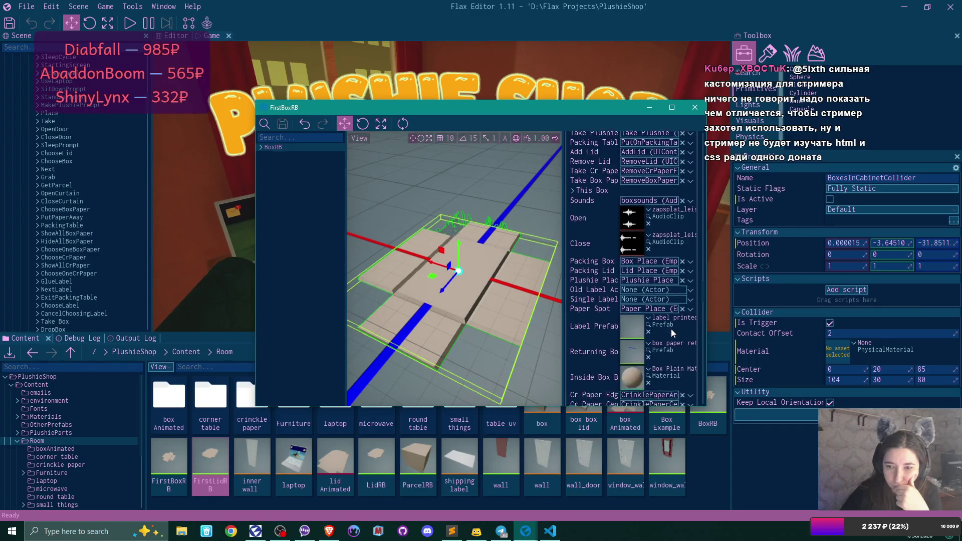
left_click(672, 107)
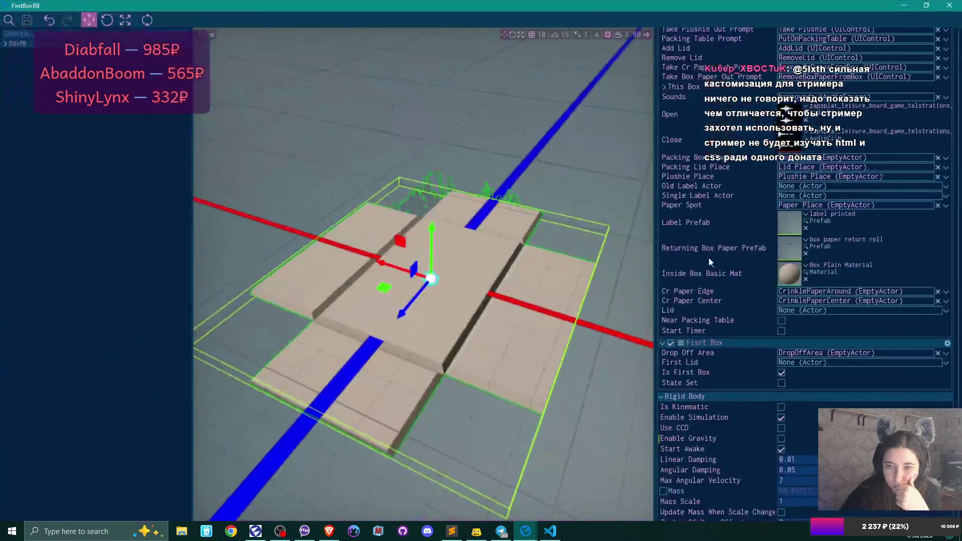
- Review the FirstBoxRB Box Script fields, including Is First Box and gravity, then close the prefab window
scroll(864, 300, "up", 2)
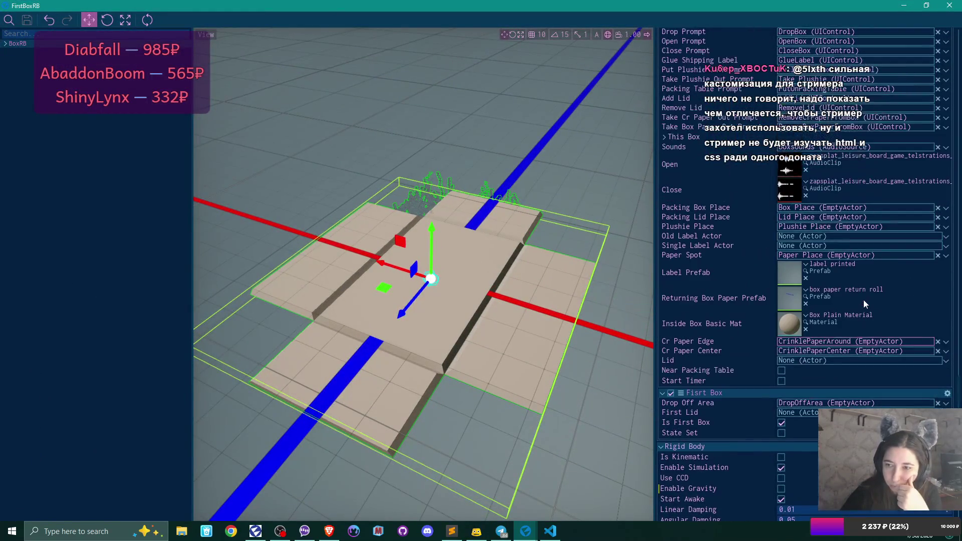
scroll(864, 300, "up", 4)
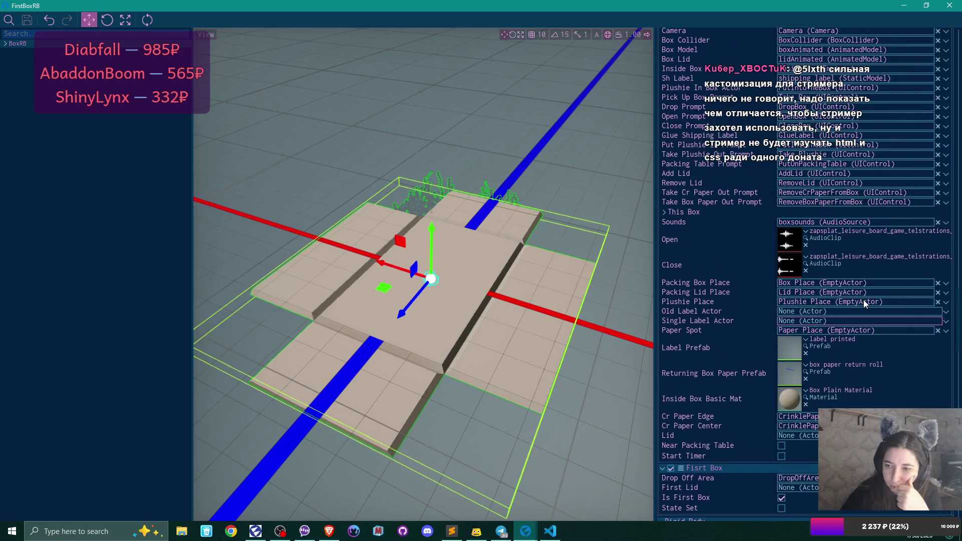
scroll(864, 300, "up", 4)
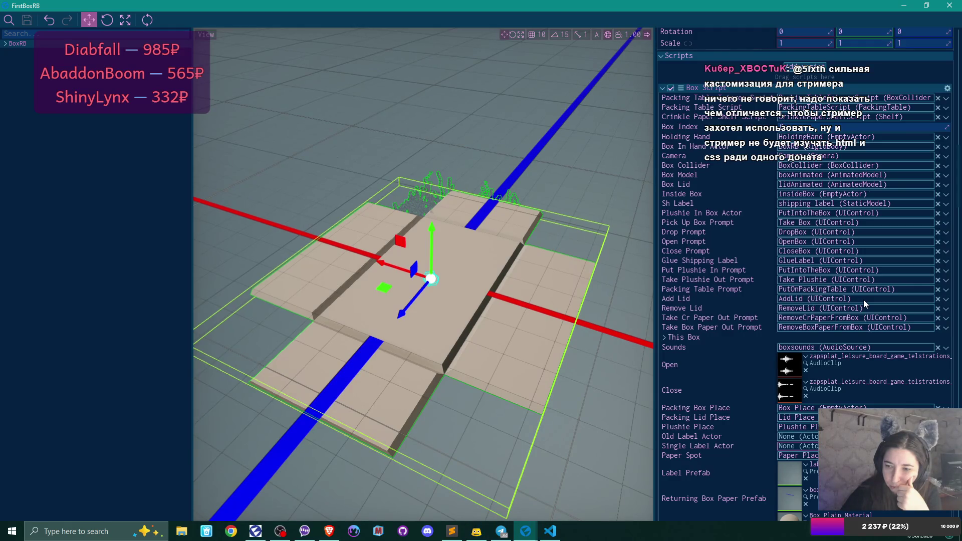
scroll(864, 300, "up", 4)
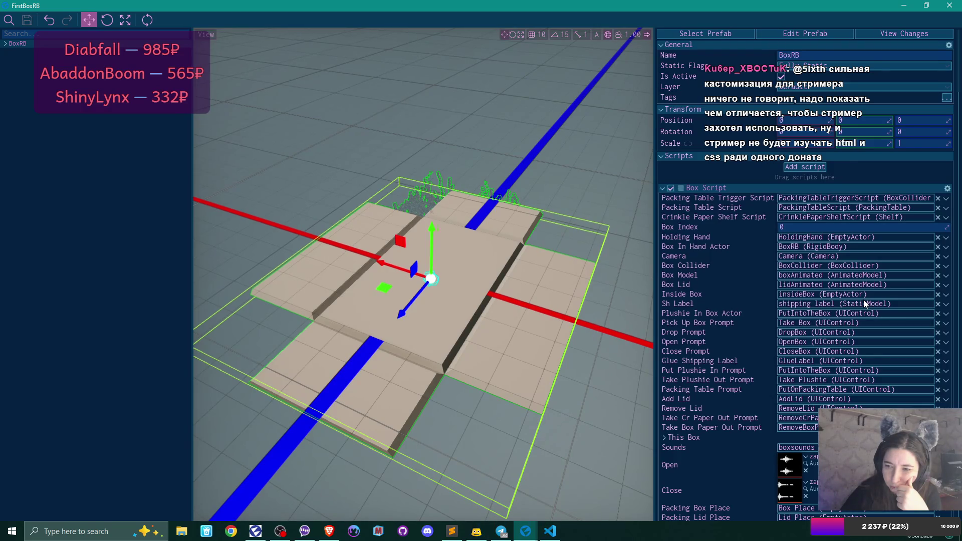
scroll(865, 300, "down", 10)
scroll(865, 302, "down", 5)
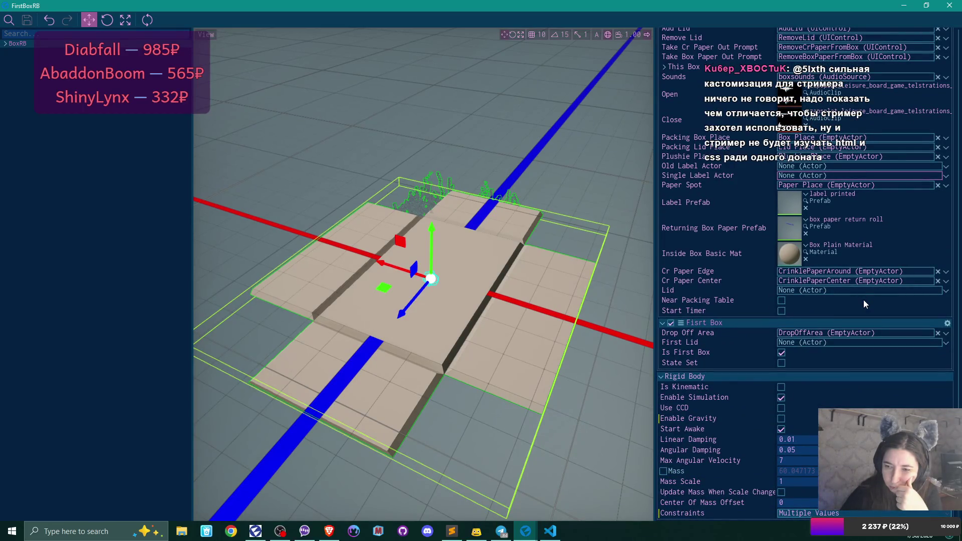
scroll(864, 299, "up", 3)
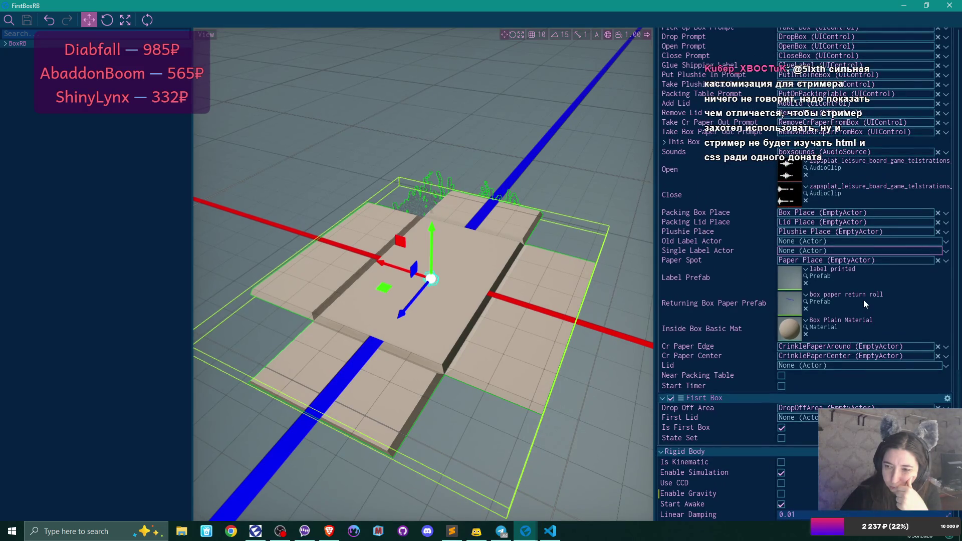
scroll(864, 299, "up", 12)
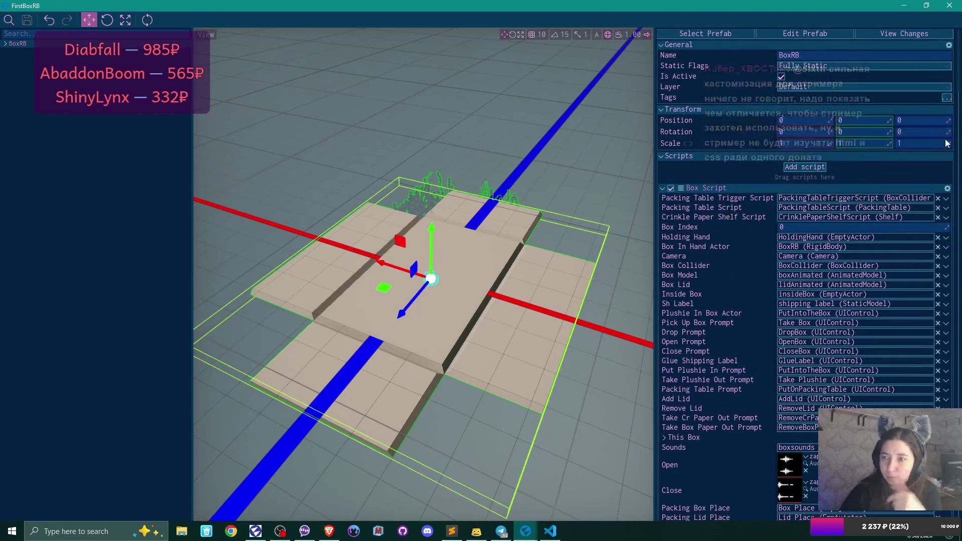
left_click(950, 5)
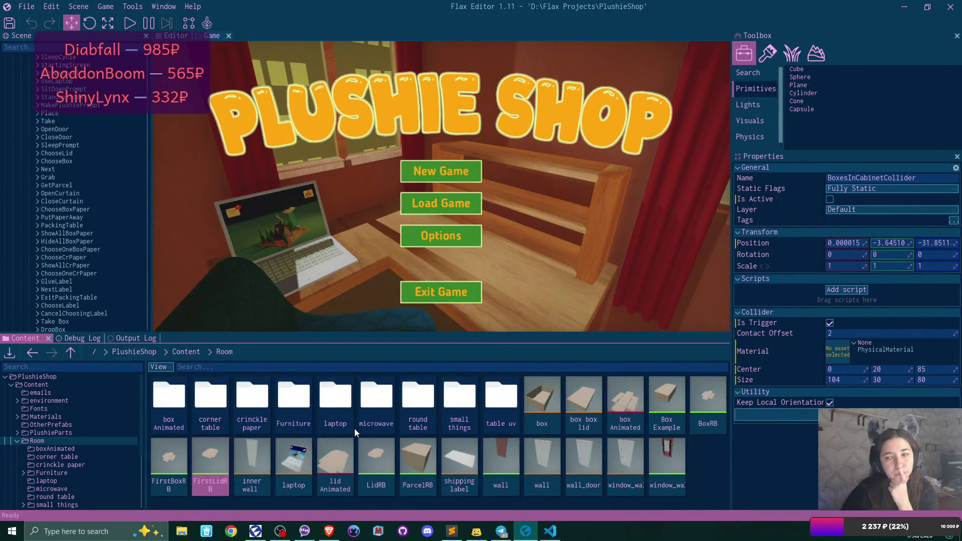
- Bring Visual Studio Code to the front, showing Plushie.cs at its Clone method
left_click(548, 531)
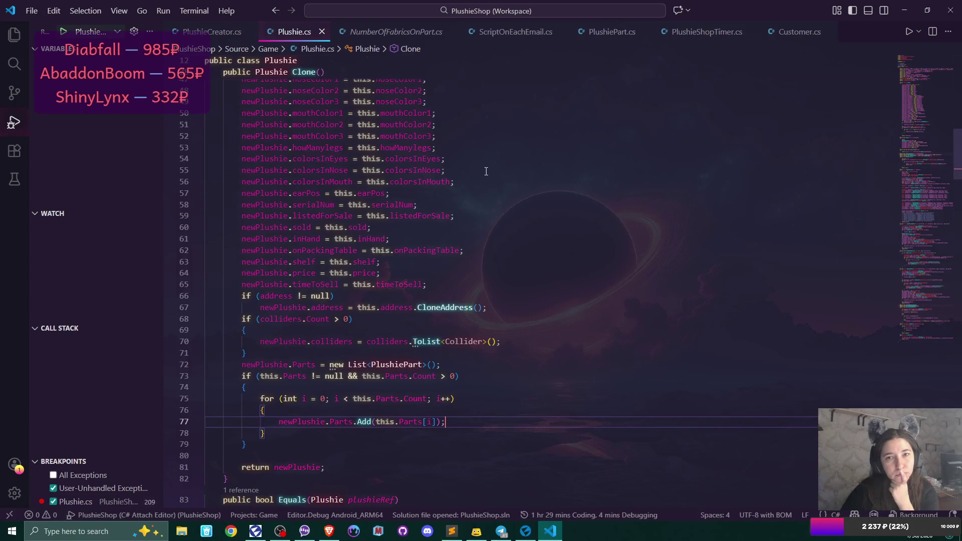
- Show the project's script files in the Explorer, then return to Flax Editor and its debug log
left_click(14, 34)
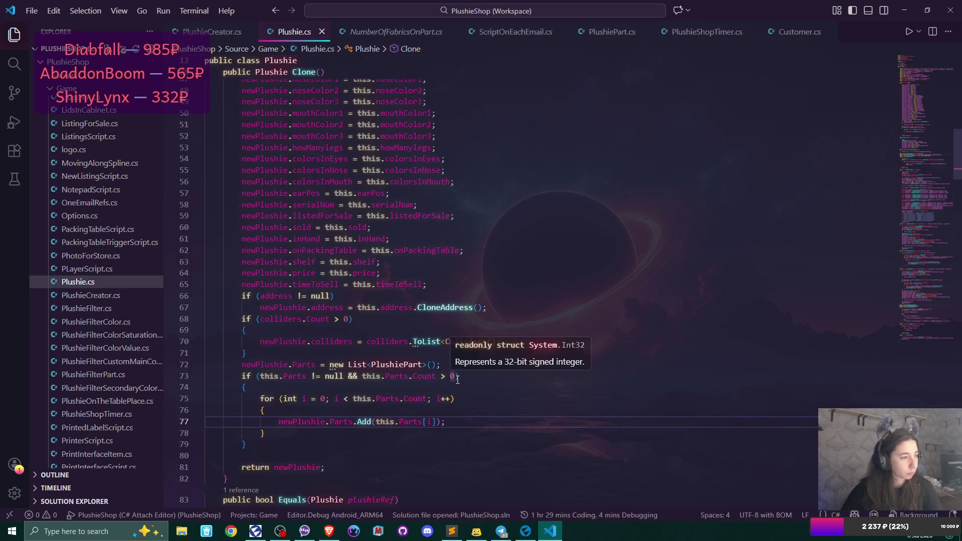
left_click(526, 531)
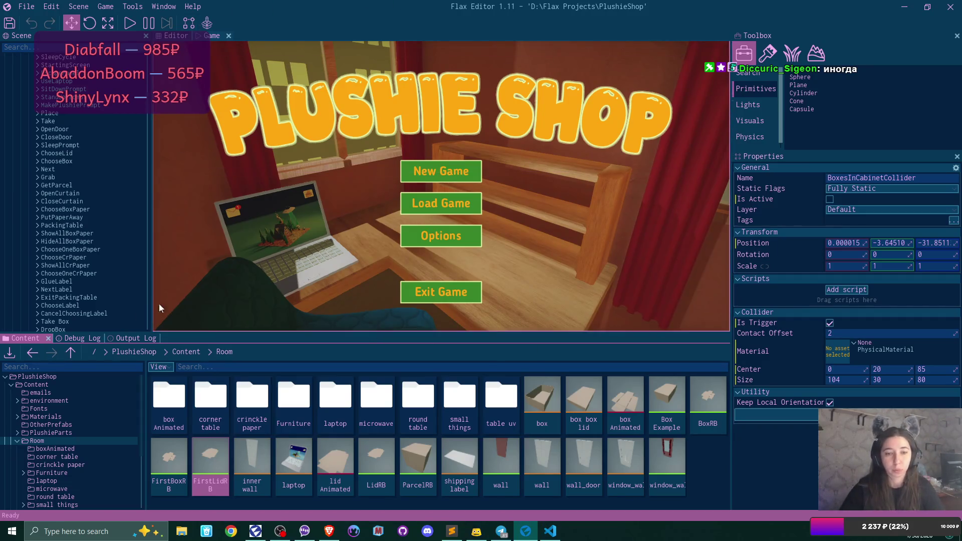
left_click(79, 339)
- Start play mode, begin a new game in the first save slot, then stop playing
key("F5")
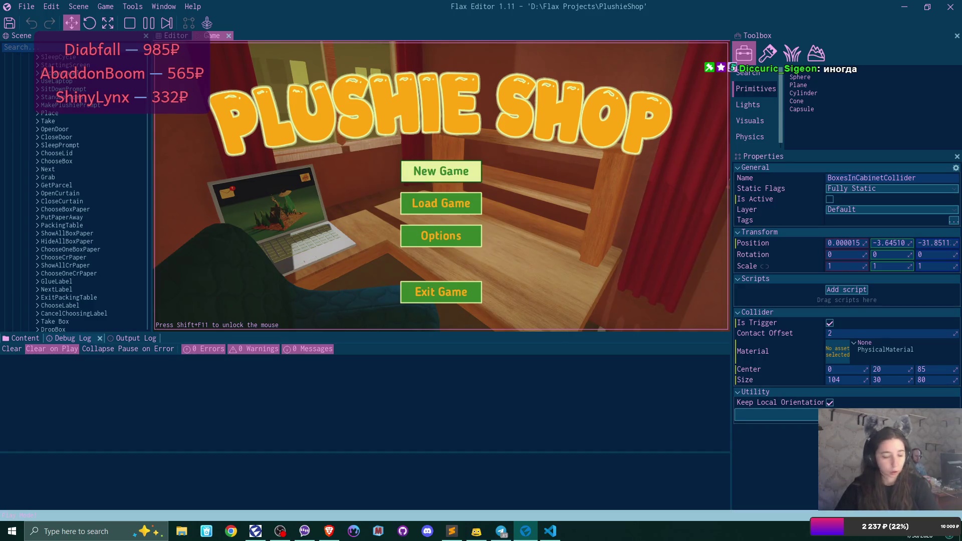
key("Return")
key("Return")
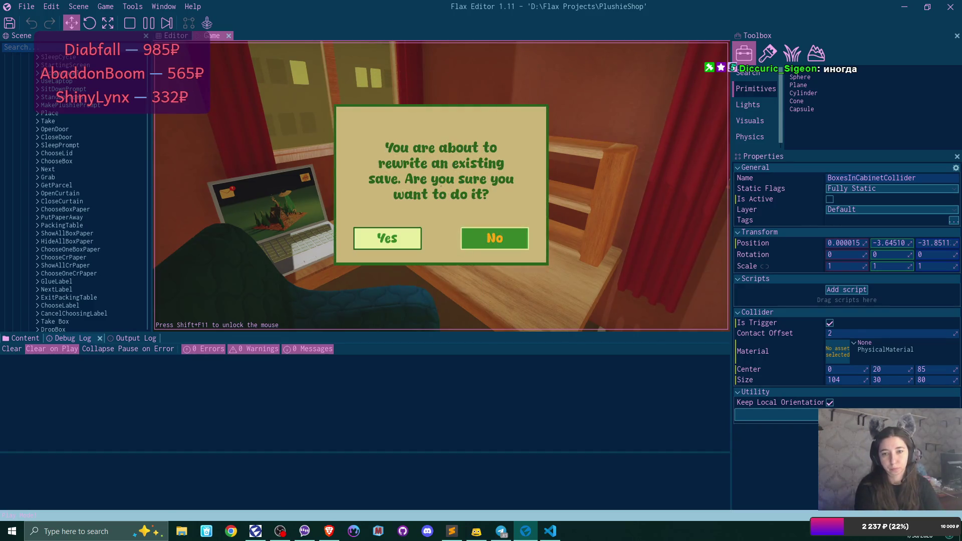
key("Return")
key("F5")
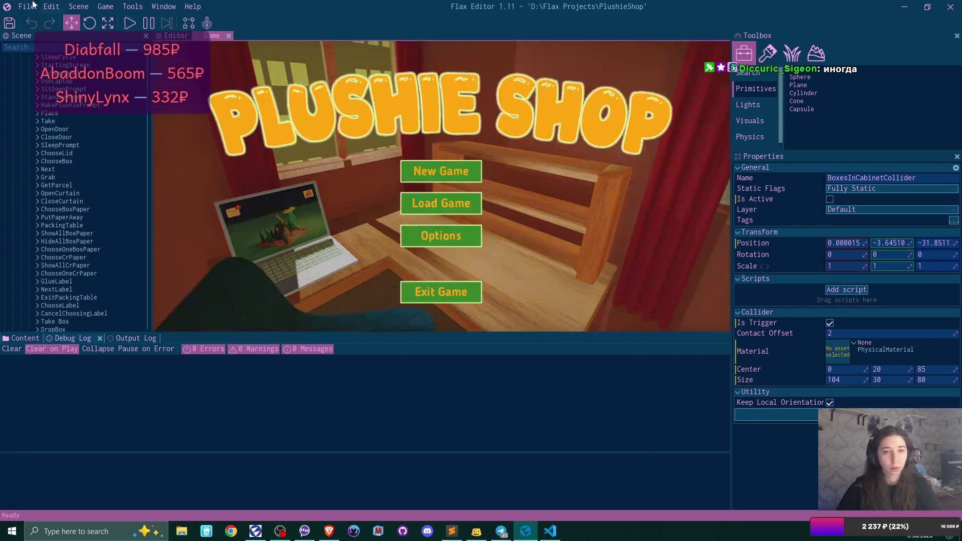
- Recompile the game scripts and start a fresh new game in slot 1, overwriting the save
left_click(26, 7)
left_click(60, 97)
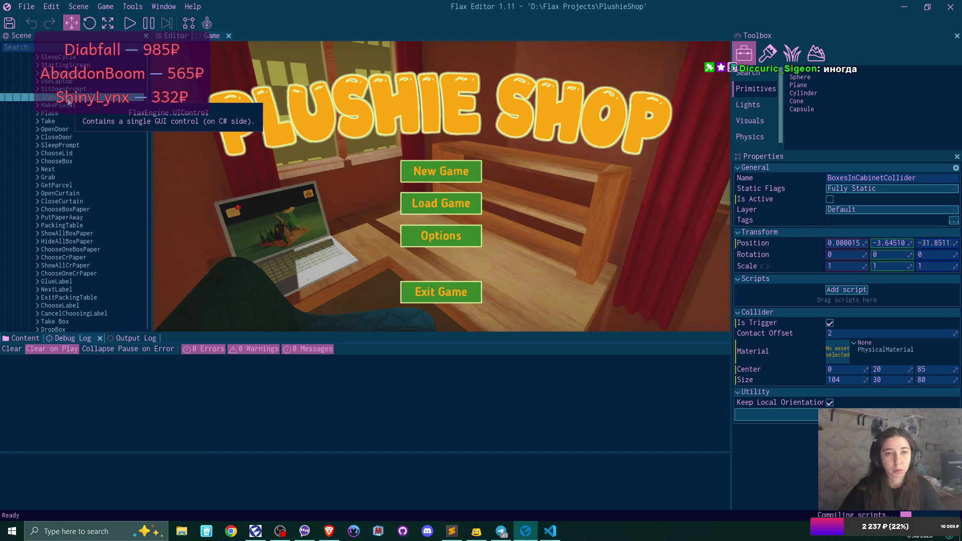
key("F5")
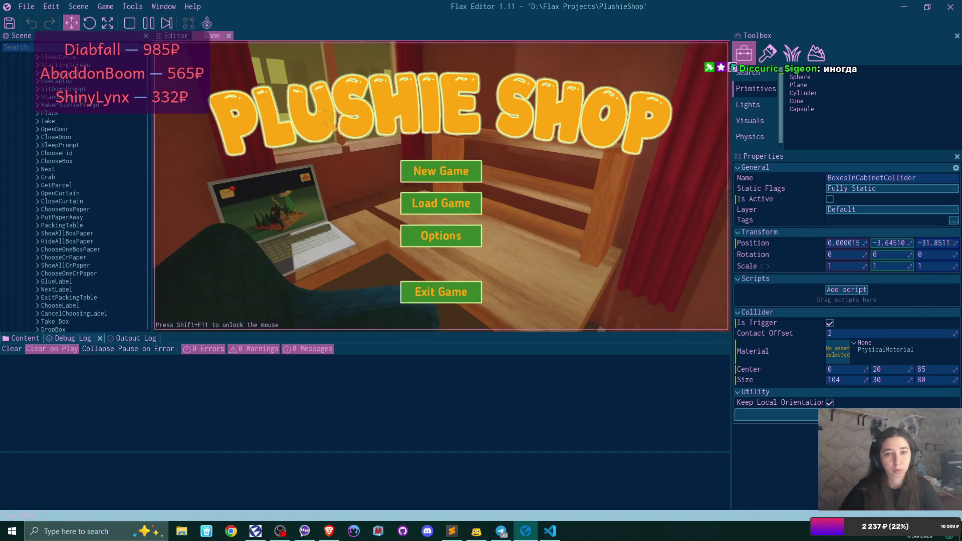
left_click(455, 168)
left_click(454, 170)
left_click(393, 236)
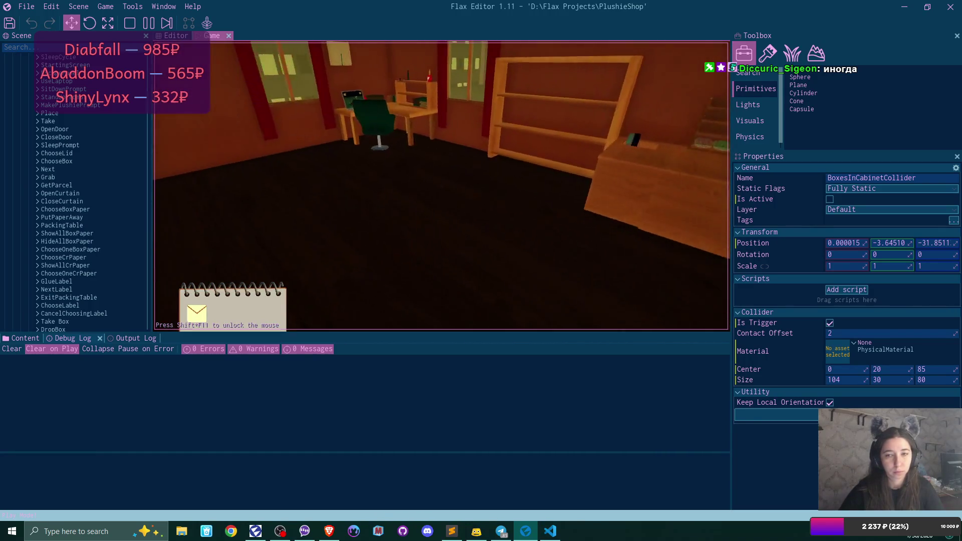
- Walk to the laptop, open the plushie request email and follow its link
key("w")
left_click(441, 185)
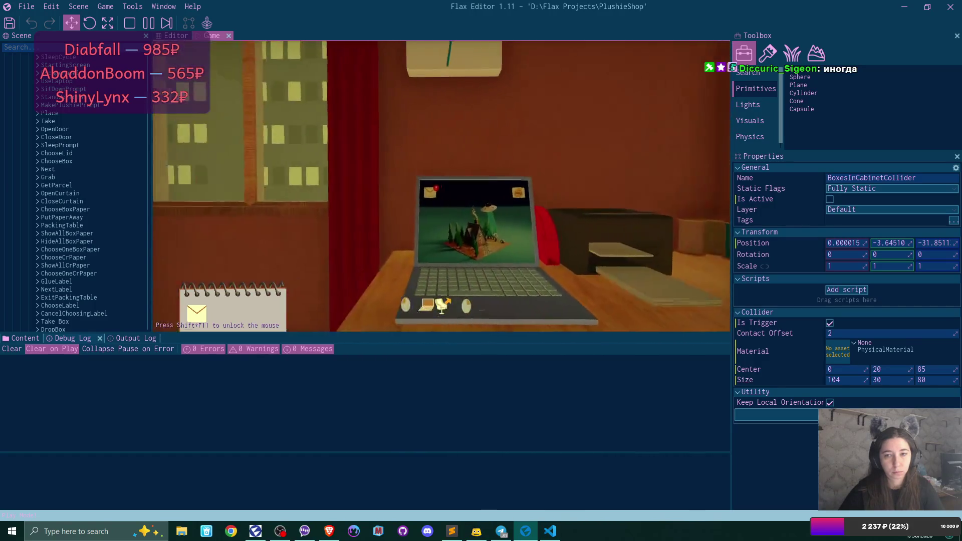
left_click(245, 86)
left_click(377, 131)
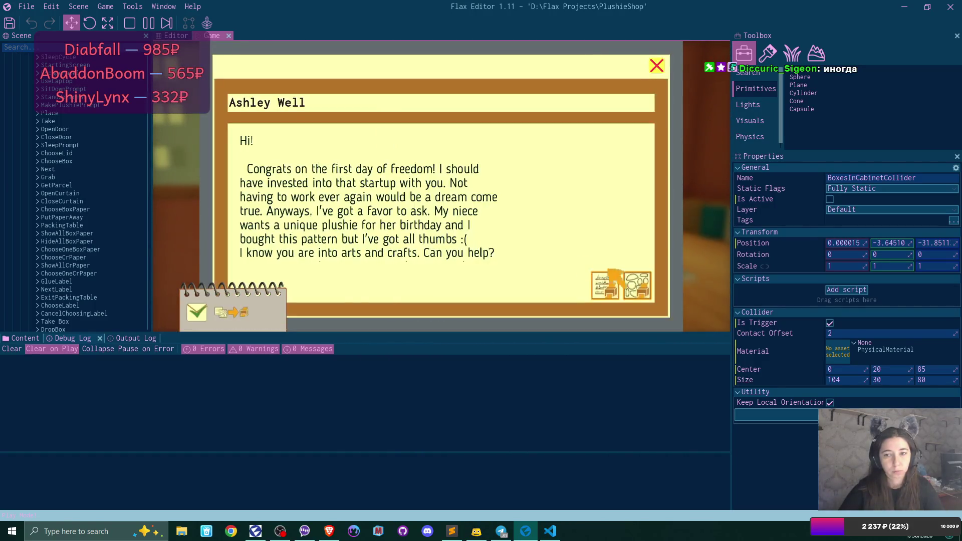
left_click(607, 288)
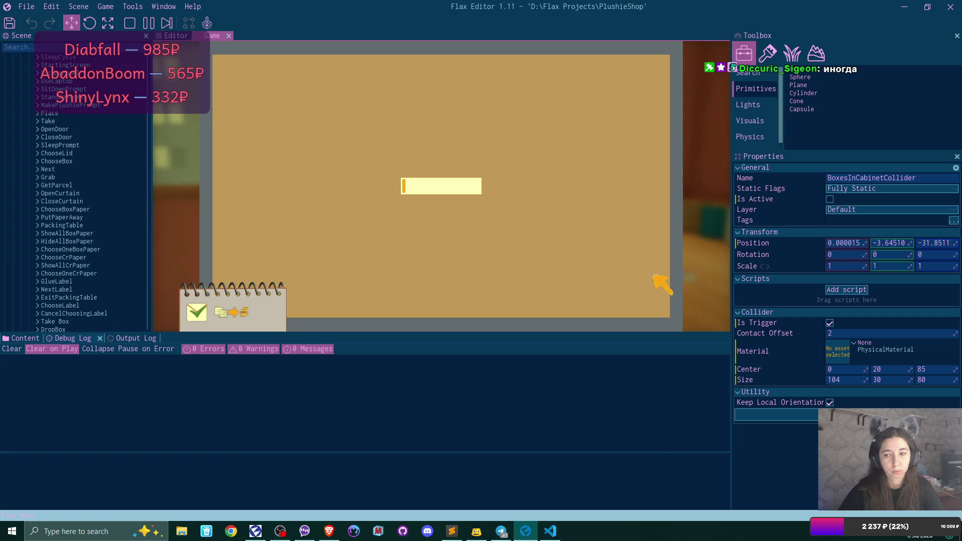
left_click(656, 69)
- Complete the first sold order in the parcels window and glue the address label on the box
left_click(645, 80)
left_click(315, 172)
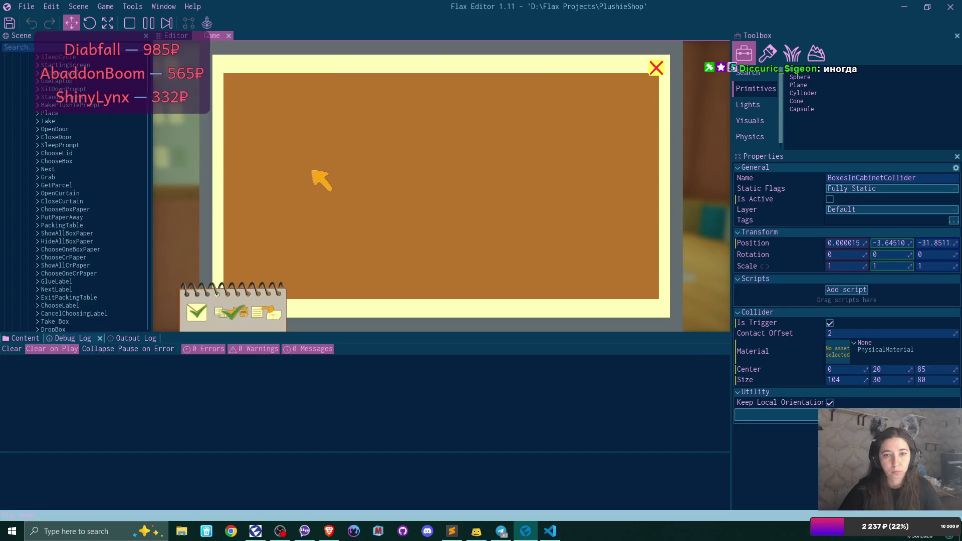
left_click(656, 69)
left_click(635, 287)
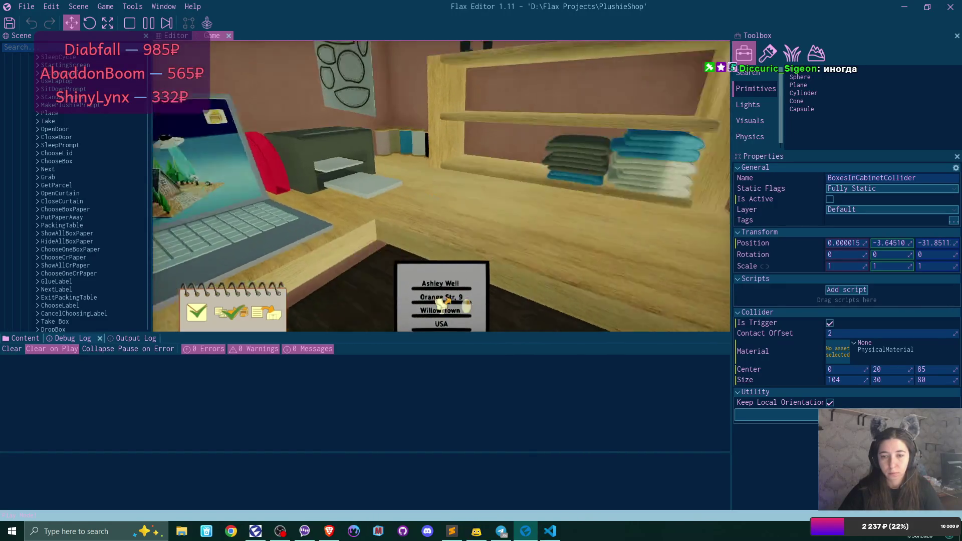
key("e")
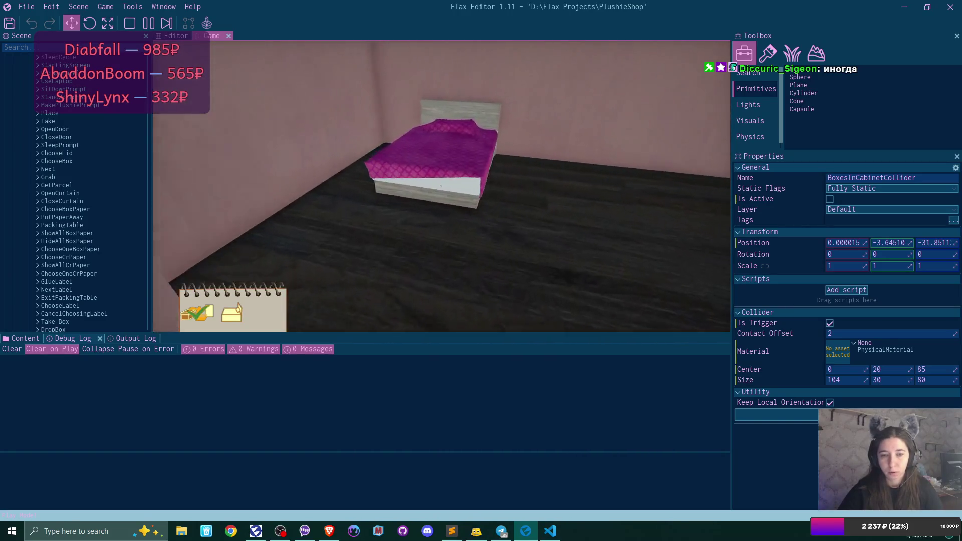
- Sleep until the next day, then open the new email and follow its link
left_click(441, 186)
left_click(400, 242)
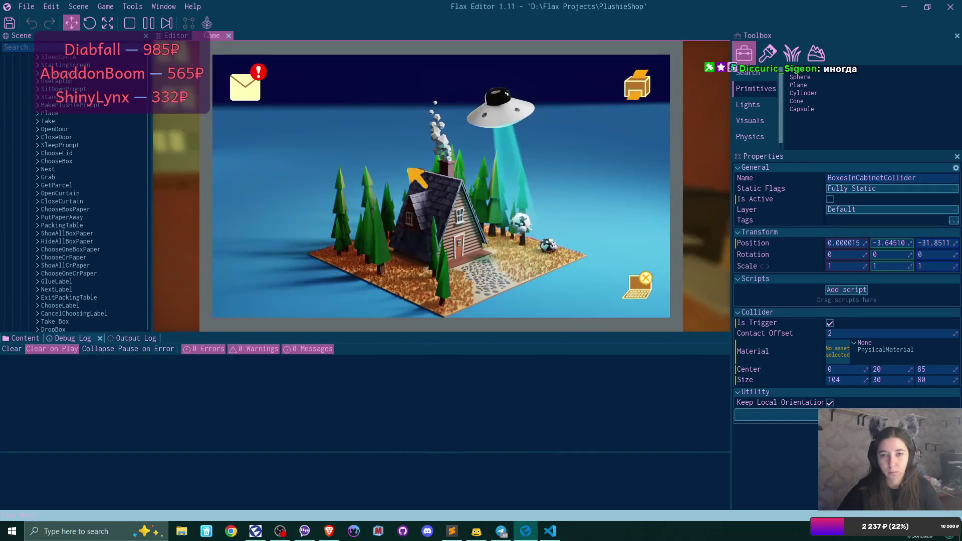
left_click(245, 86)
left_click(370, 142)
left_click(442, 285)
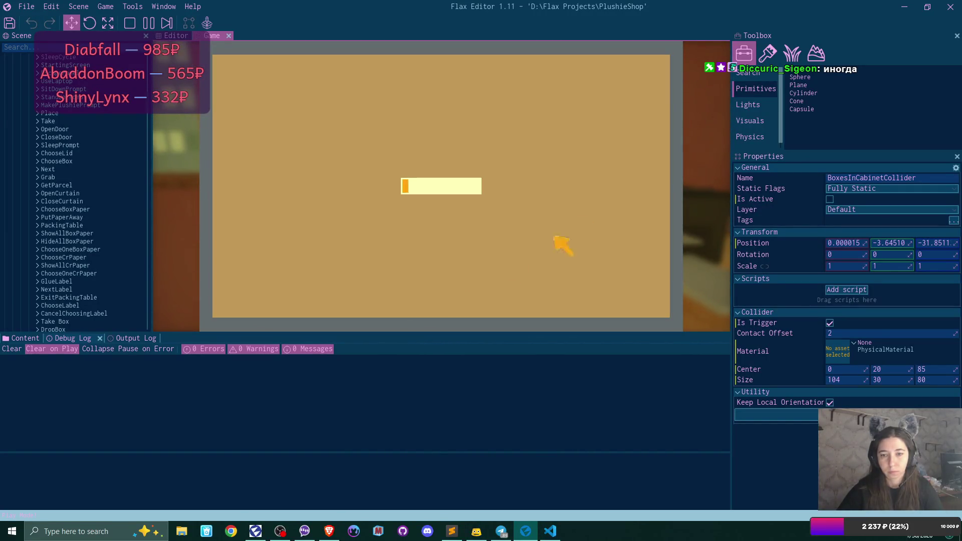
left_click(657, 66)
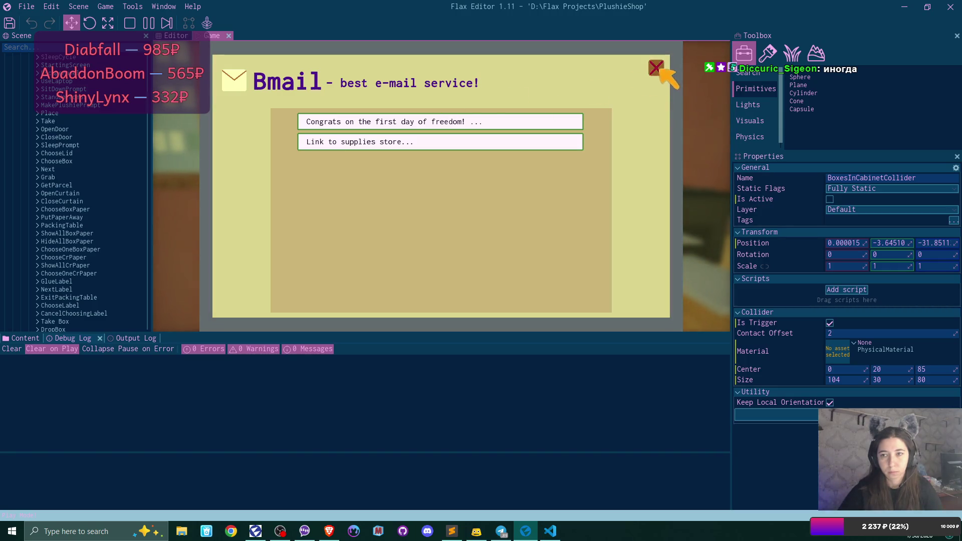
- Open the supplies shop and add several paper rolls to the cart
left_click(656, 66)
left_click(294, 85)
left_click(305, 74)
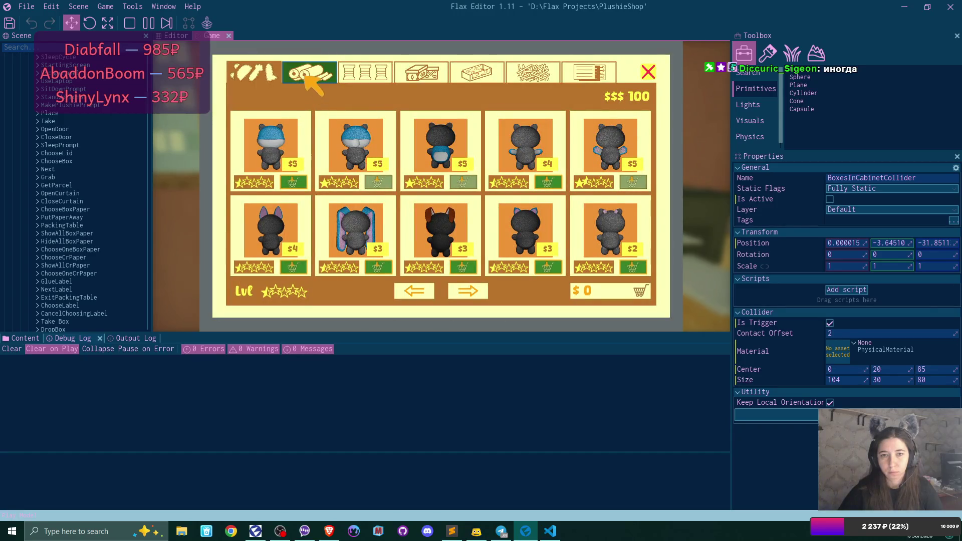
left_click(308, 73)
left_click(551, 266)
left_click(554, 268)
left_click(636, 183)
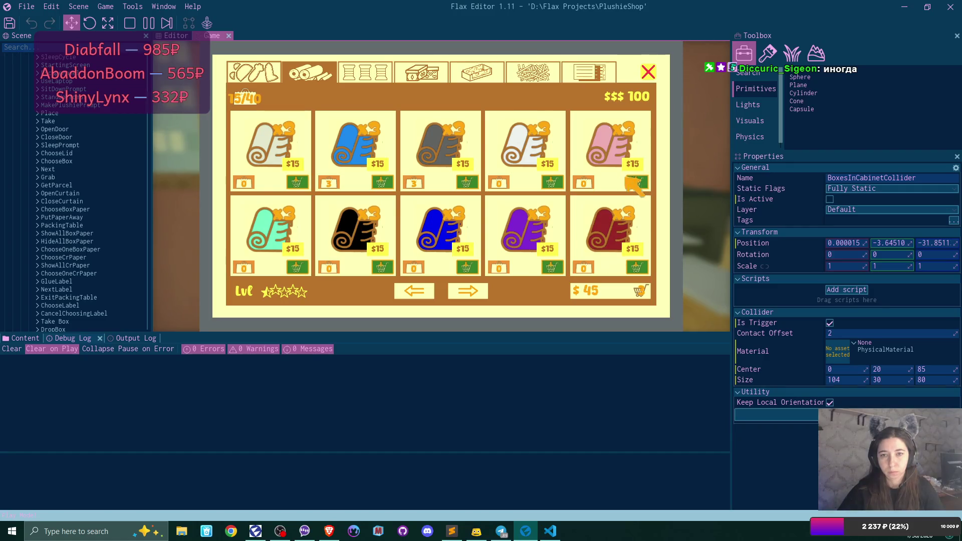
- Add the $3 and $5 plushie bases plus blue, green and black boxes to the cart
left_click(245, 71)
left_click(380, 266)
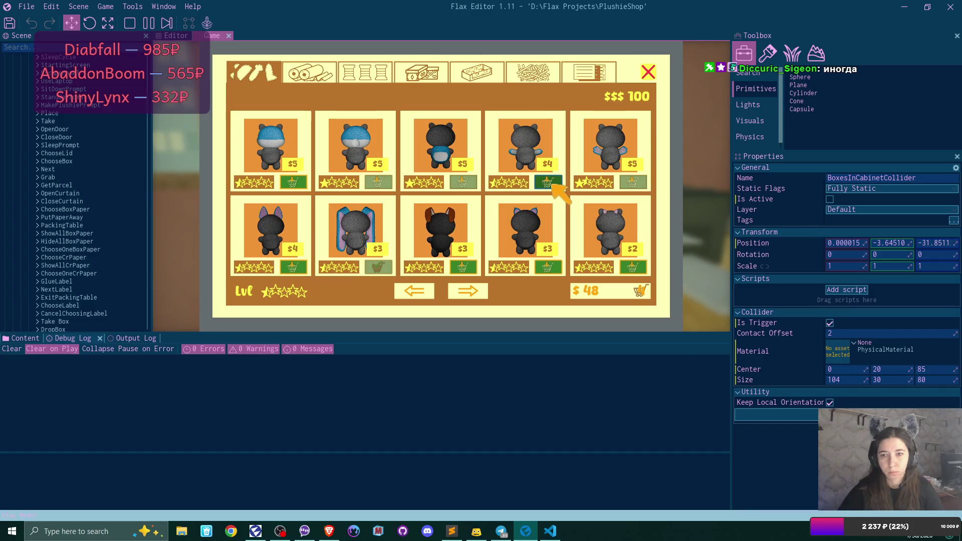
left_click(304, 181)
left_click(431, 80)
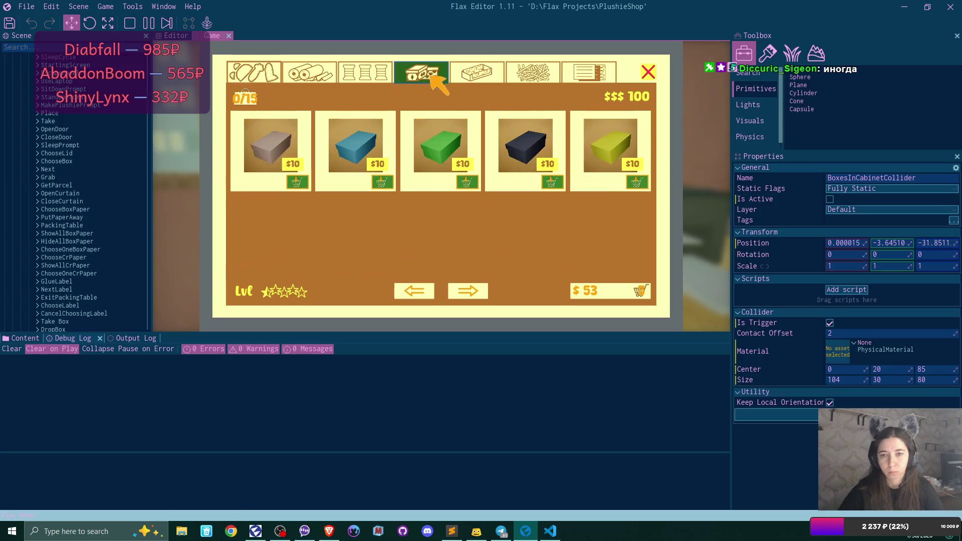
left_click(386, 183)
left_click(469, 185)
left_click(553, 186)
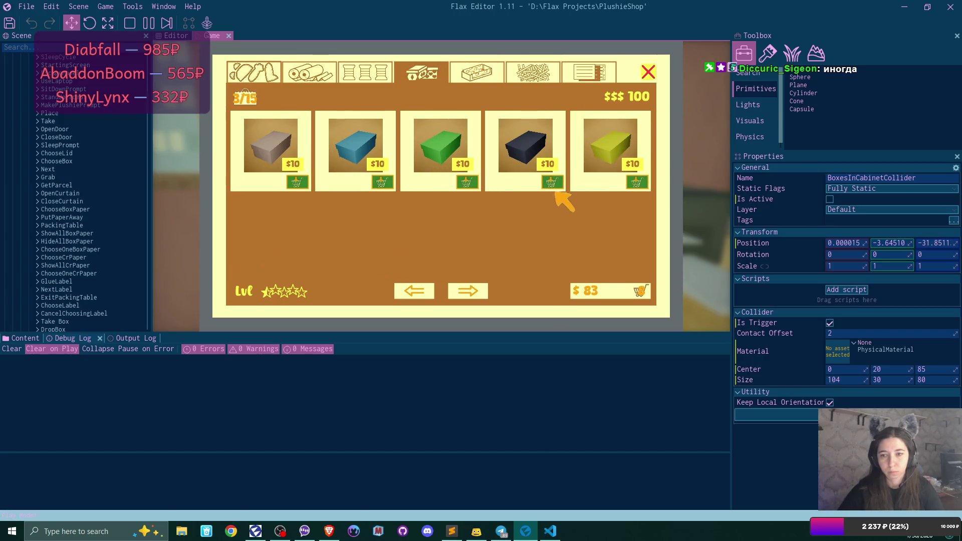
- Check out the $83 supplies order and take two plushies out of the inventory
left_click(630, 292)
left_click(632, 295)
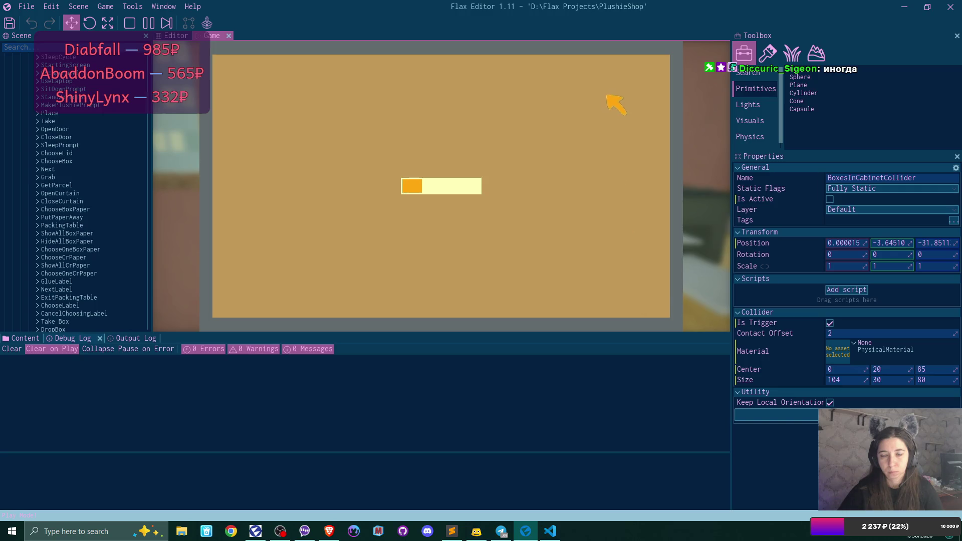
left_click(653, 73)
left_click(646, 82)
left_click(301, 170)
left_click(303, 171)
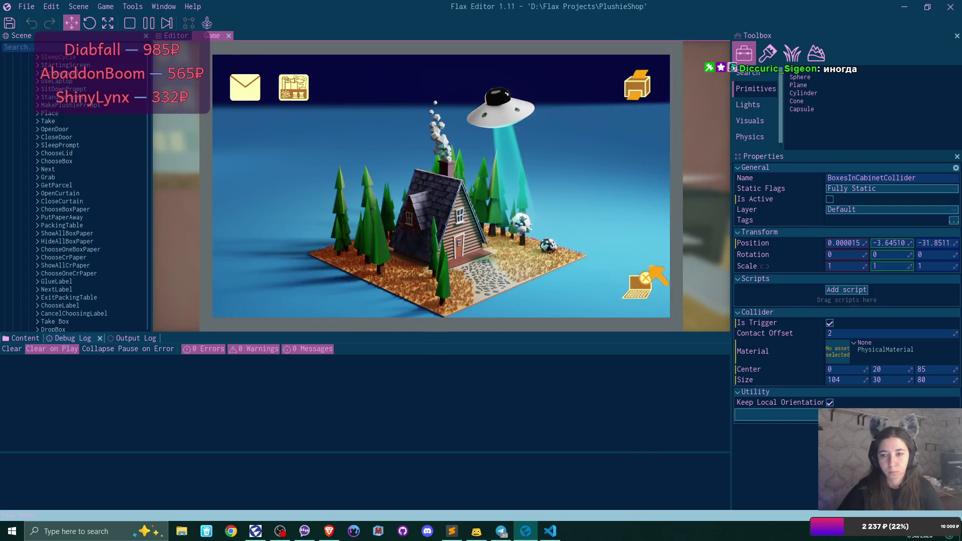
- Leave the laptop and walk to the crafting desk to bring up the blue plushie
left_click(640, 86)
key("w")
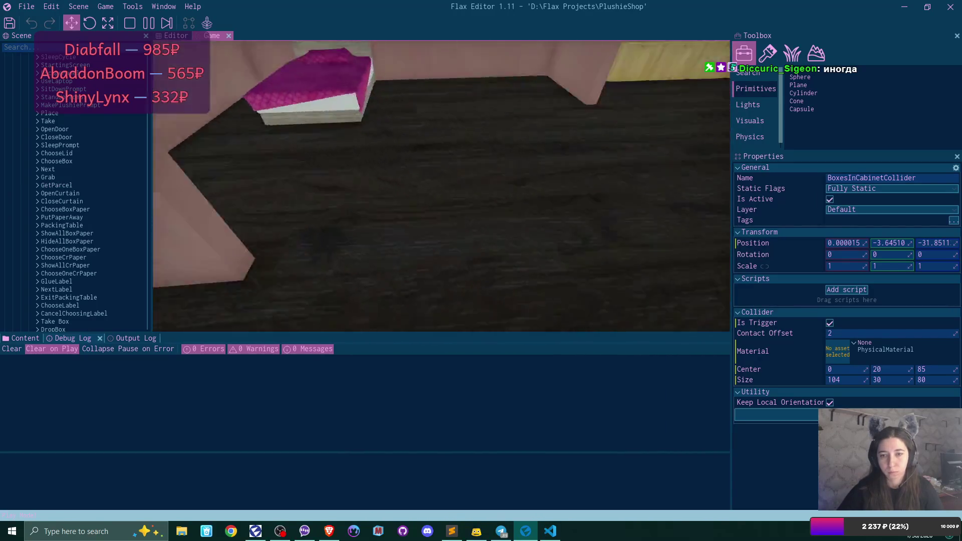
key("w")
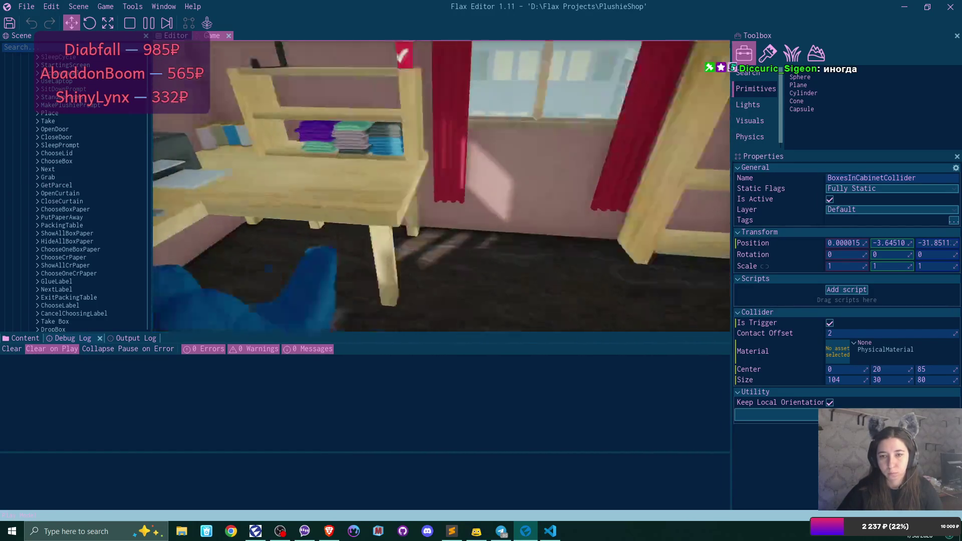
left_click(442, 304)
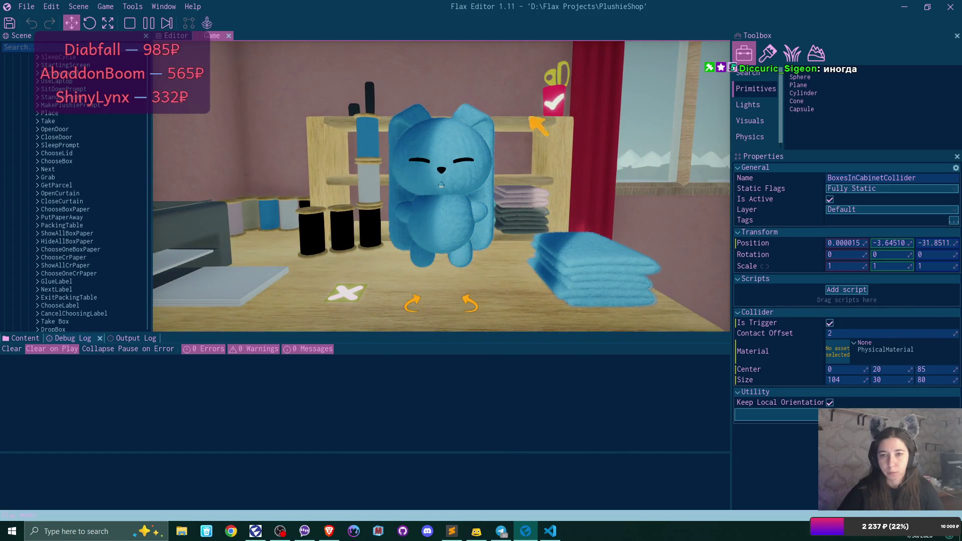
- Recolour the plushie purple with green patches, then return to the laptop's mail inbox
left_click(589, 269)
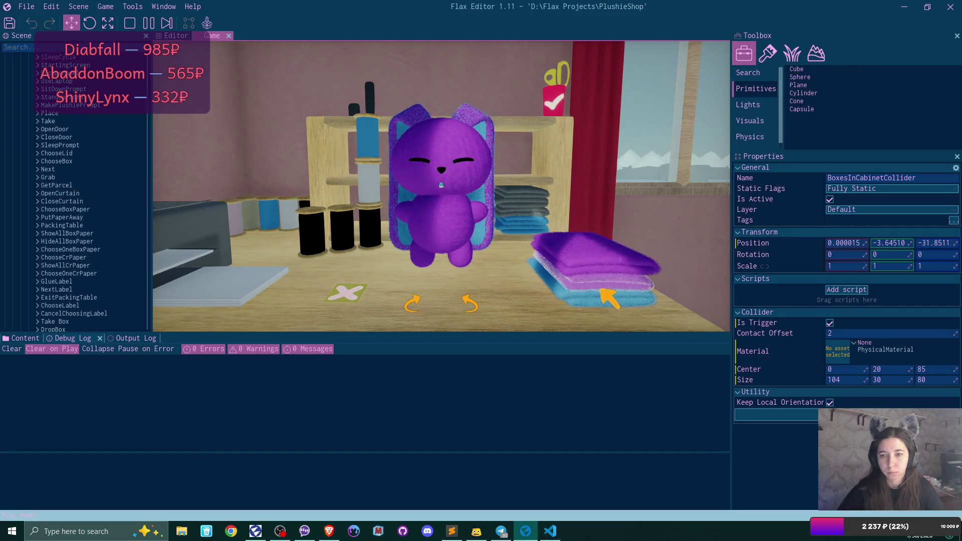
left_click(604, 288)
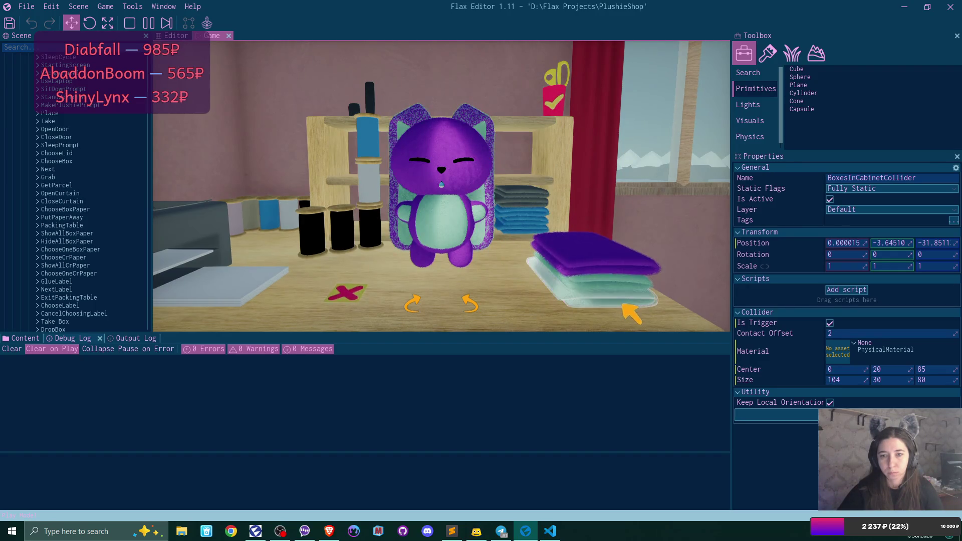
left_click(554, 101)
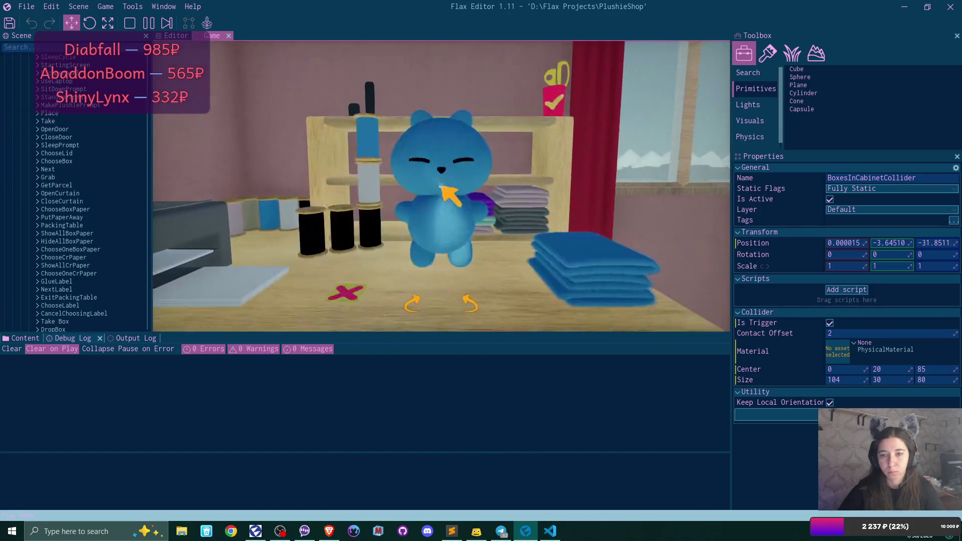
left_click(556, 103)
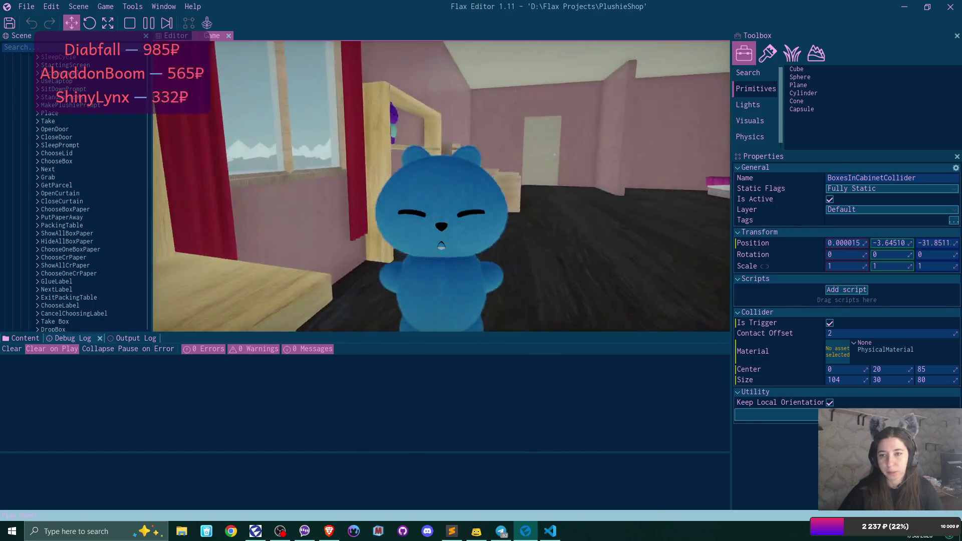
left_click(246, 87)
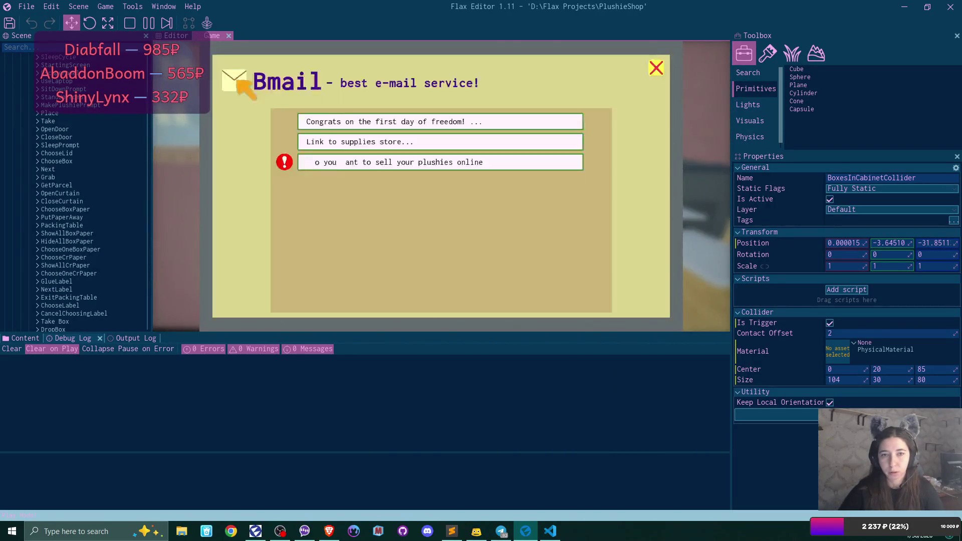
- Accept the offer to sell plushies online, then open the online shop and confirm its name
left_click(393, 162)
left_click(441, 284)
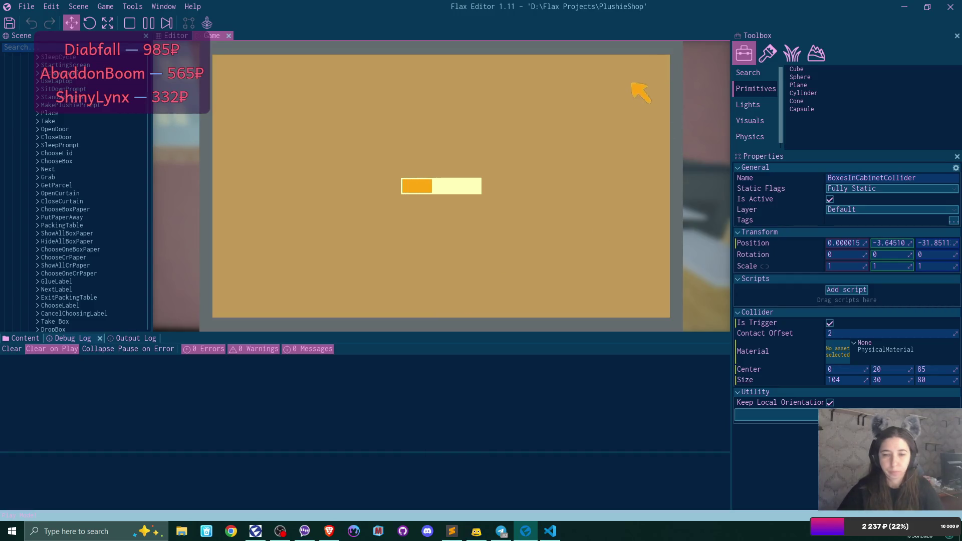
left_click(653, 64)
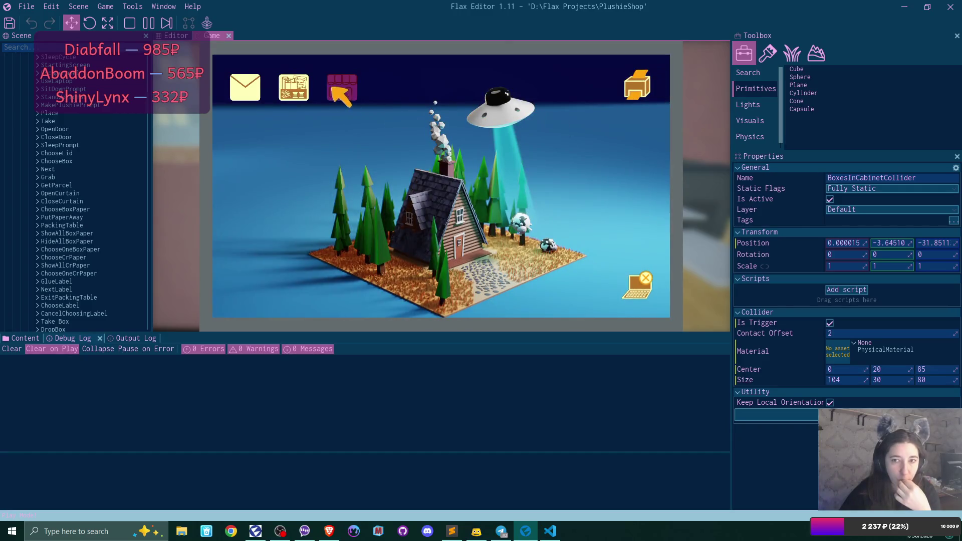
left_click(336, 90)
left_click(441, 218)
- List the purple plushie at $15 and the blue plushie at $10
left_click(652, 303)
left_click(433, 278)
left_click(533, 277)
left_click(653, 302)
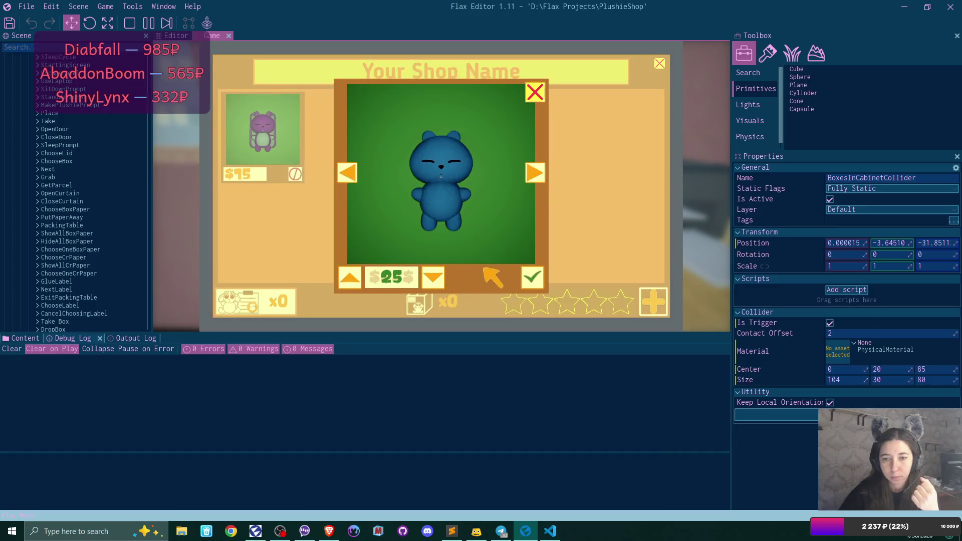
left_click(433, 277)
left_click(533, 277)
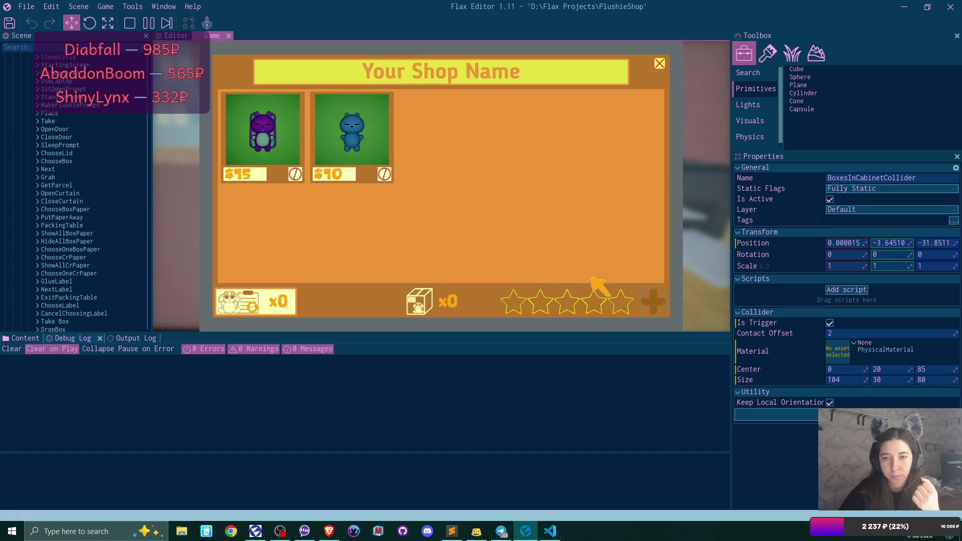
- Switch between the sold orders view and the listed plushies
left_click(235, 301)
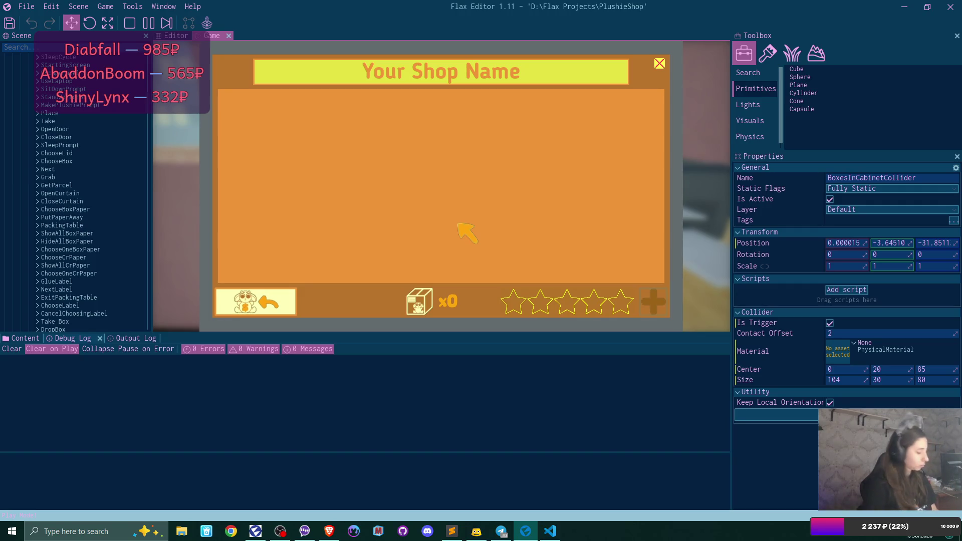
left_click(275, 304)
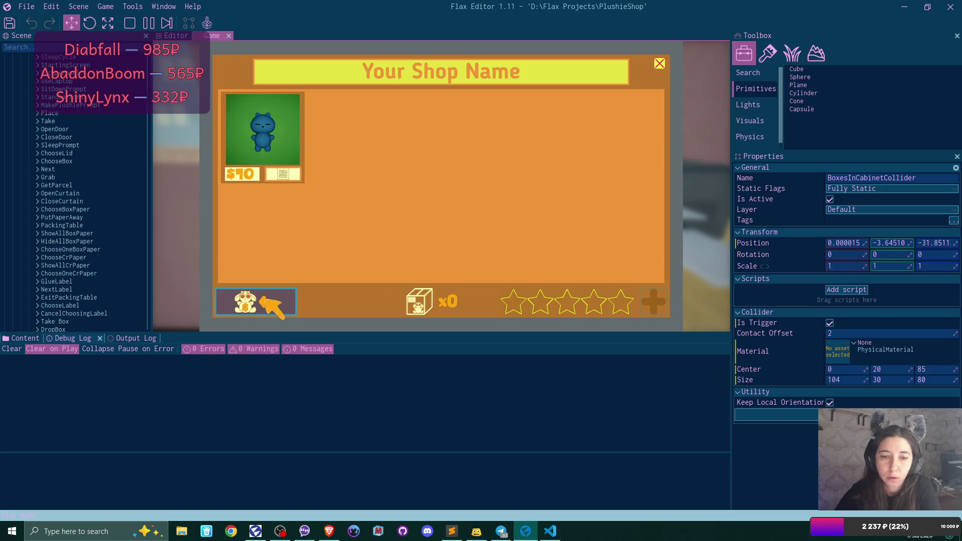
left_click(275, 304)
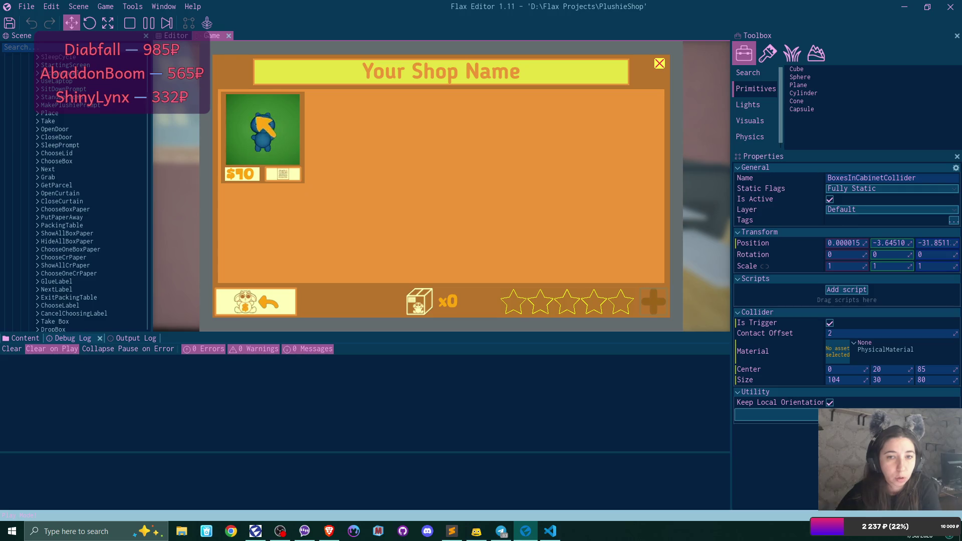
left_click(284, 176)
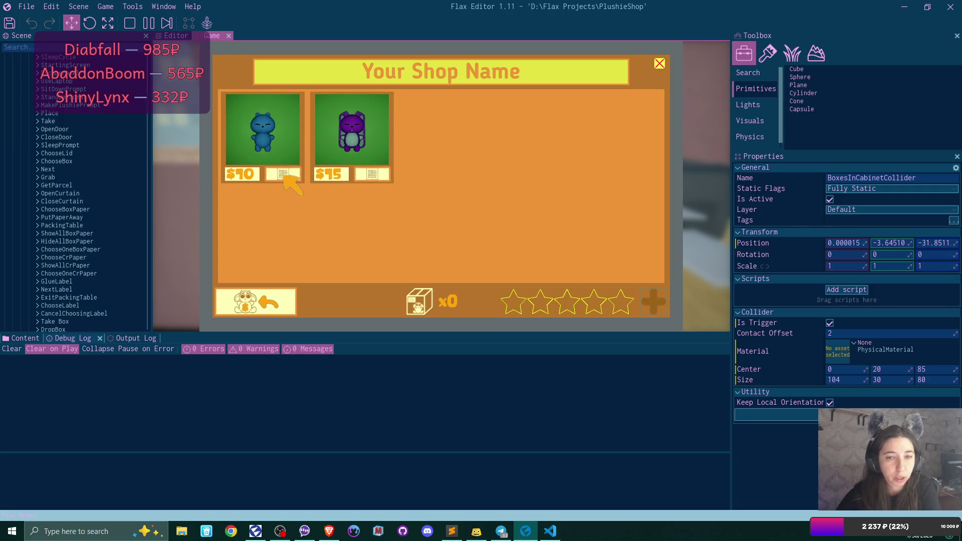
- Toggle the order cards between shipping addresses and plushie images, then close the listings panel
left_click(284, 174)
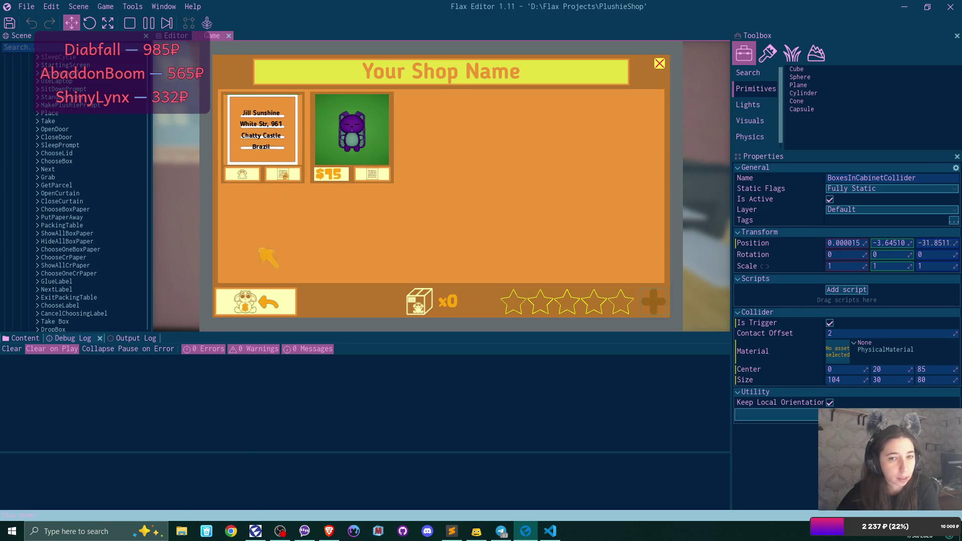
left_click(373, 174)
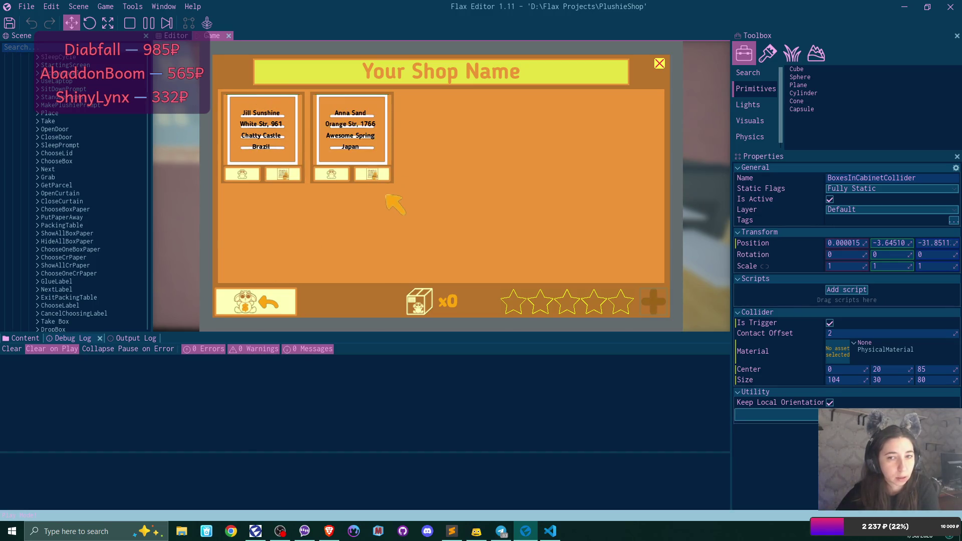
left_click(330, 173)
left_click(241, 174)
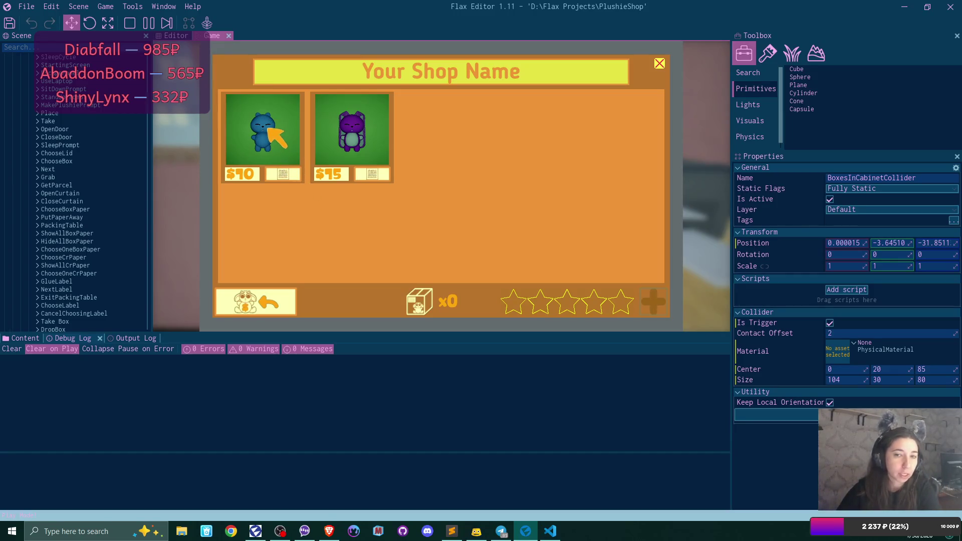
left_click(290, 176)
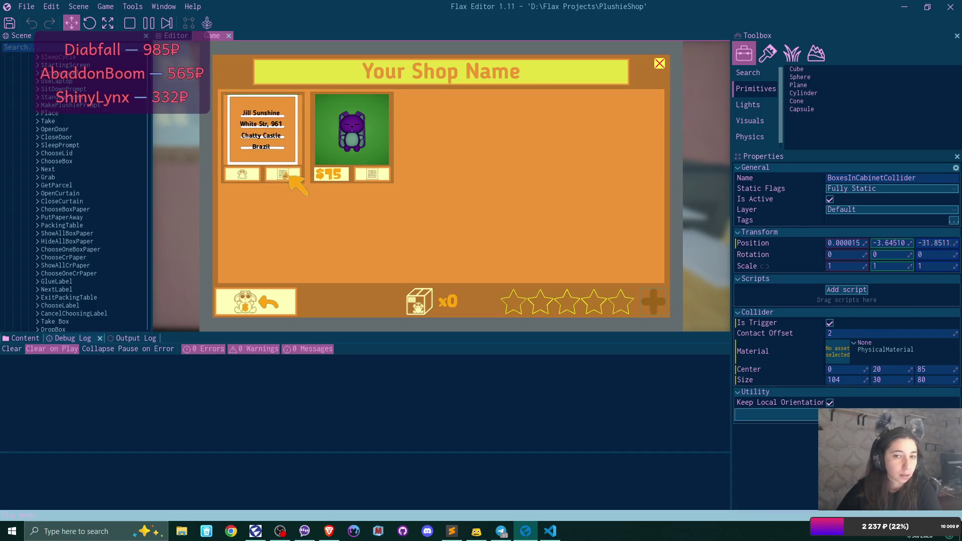
left_click(283, 172)
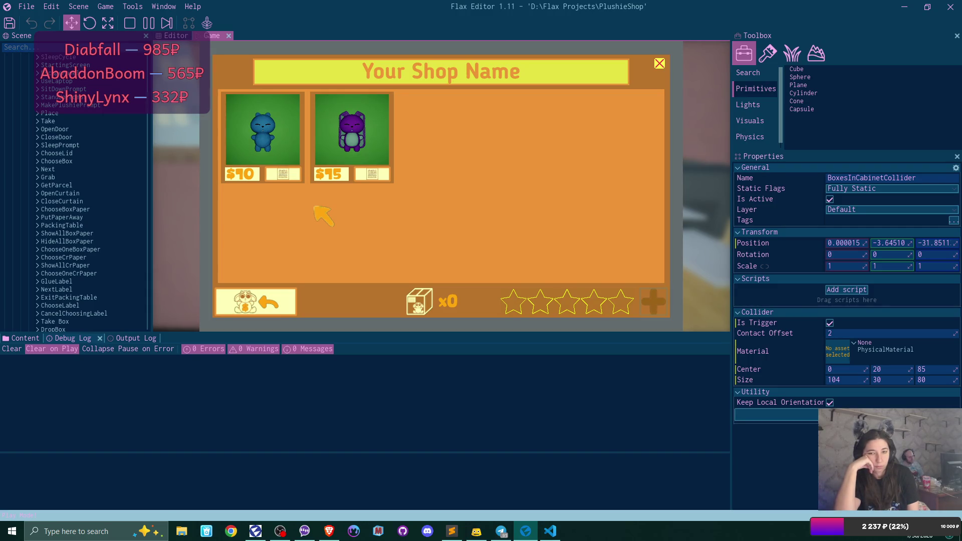
left_click(660, 63)
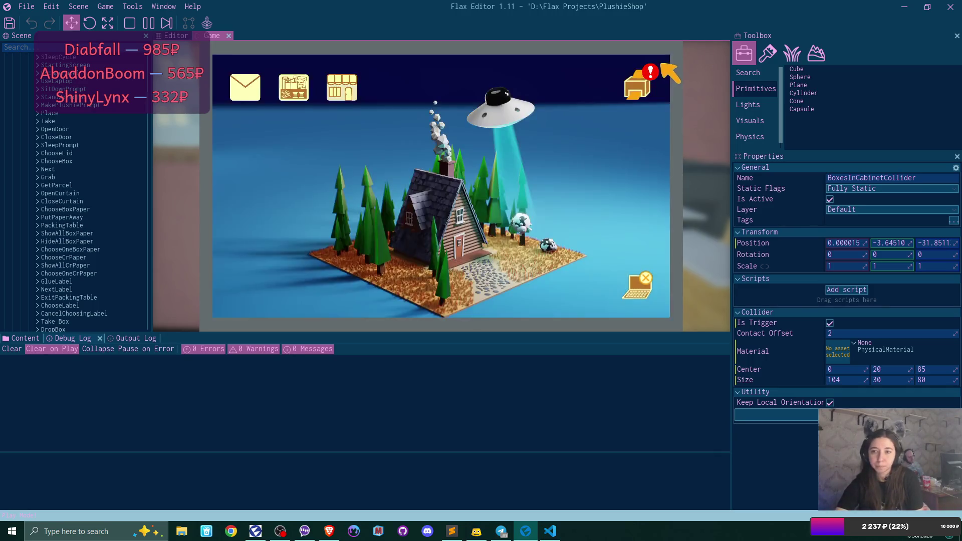
- Open the sold-orders board and show the blue and purple plushies on both order cards
left_click(650, 79)
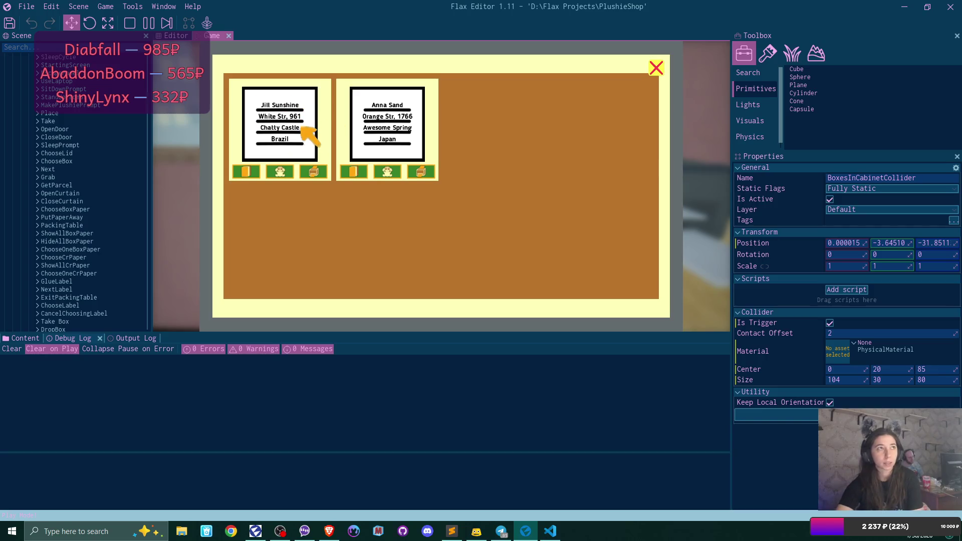
left_click(280, 171)
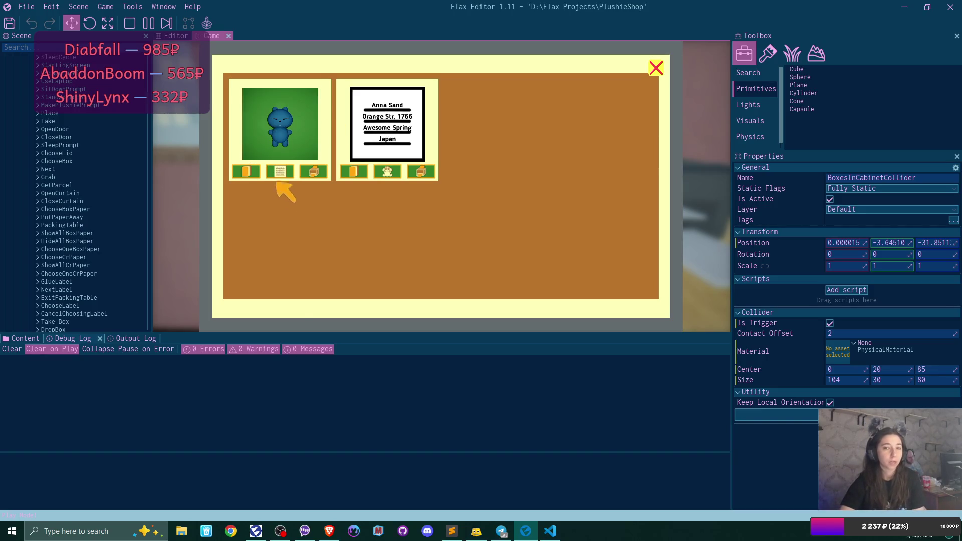
left_click(387, 171)
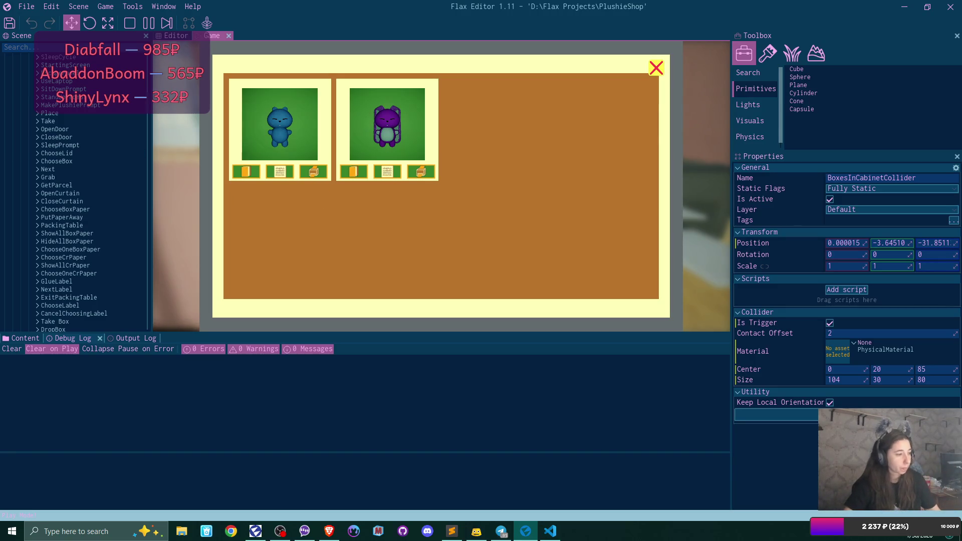
key("alt+Tab")
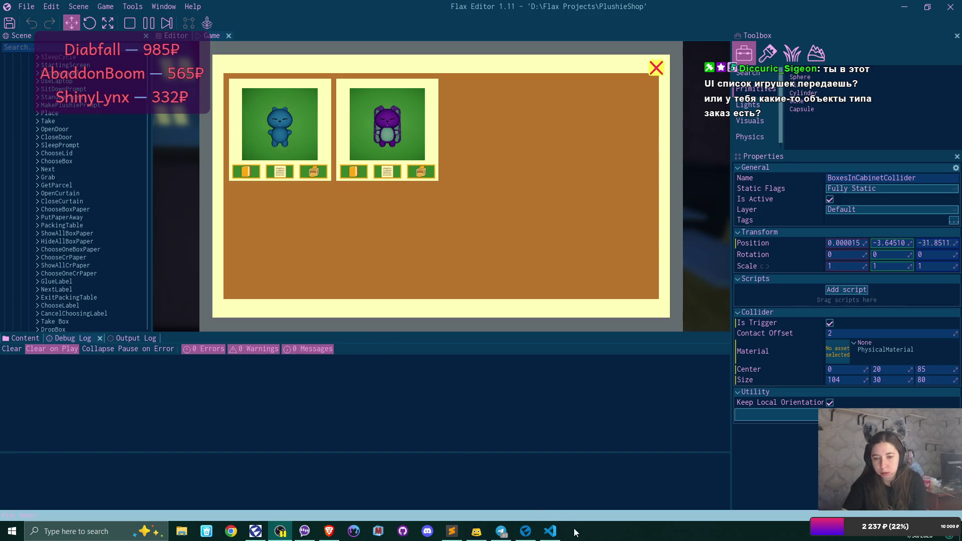
- Bring Visual Studio Code to the front, leaving the game on the sold-orders board
left_click(550, 531)
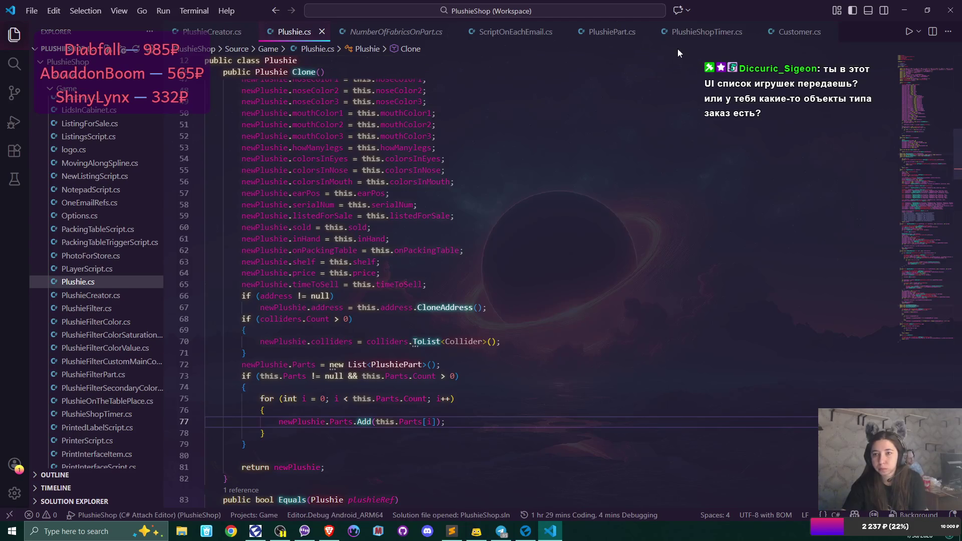
- Open PlushieShopTimer.cs and inspect listOfSoldPlushies and Clone in its OnUpdate method
left_click(716, 32)
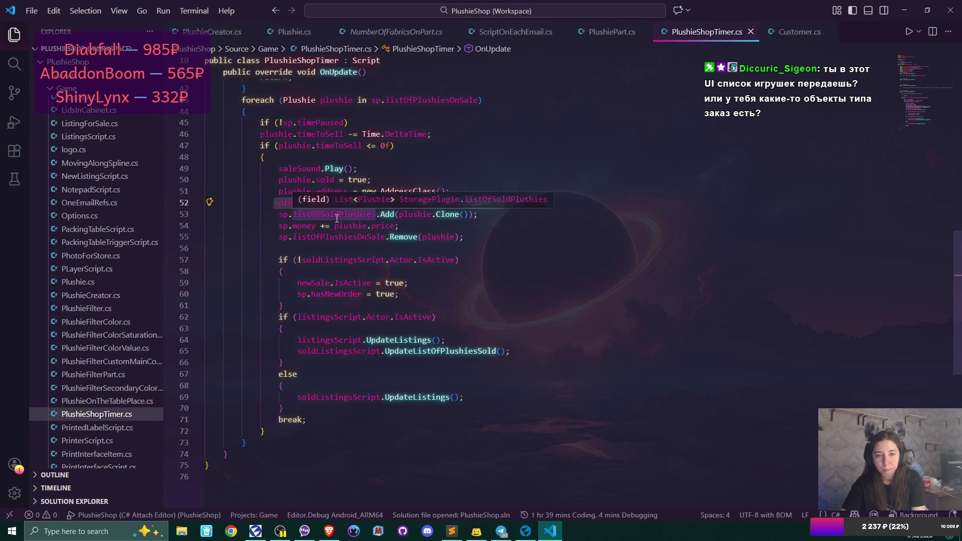
scroll(504, 252, "up", 2)
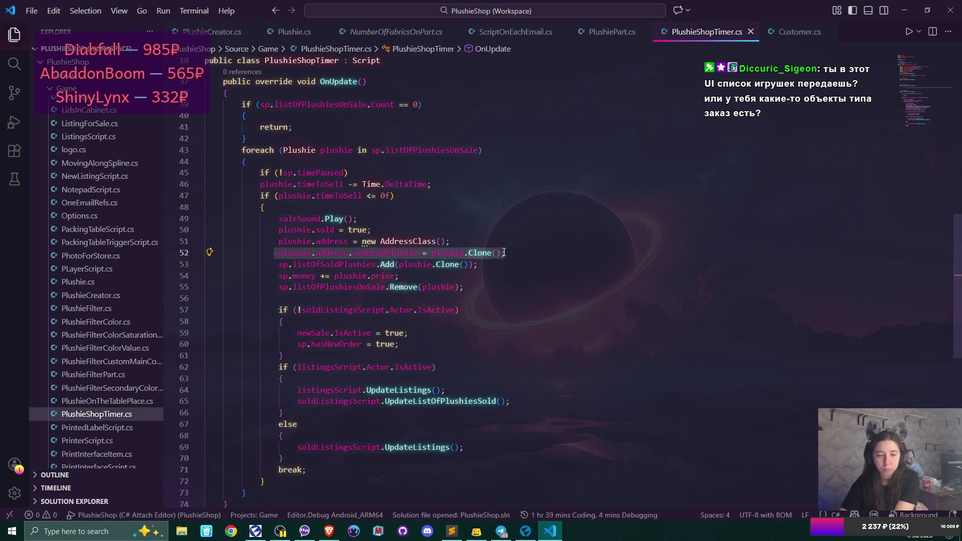
left_click(344, 265)
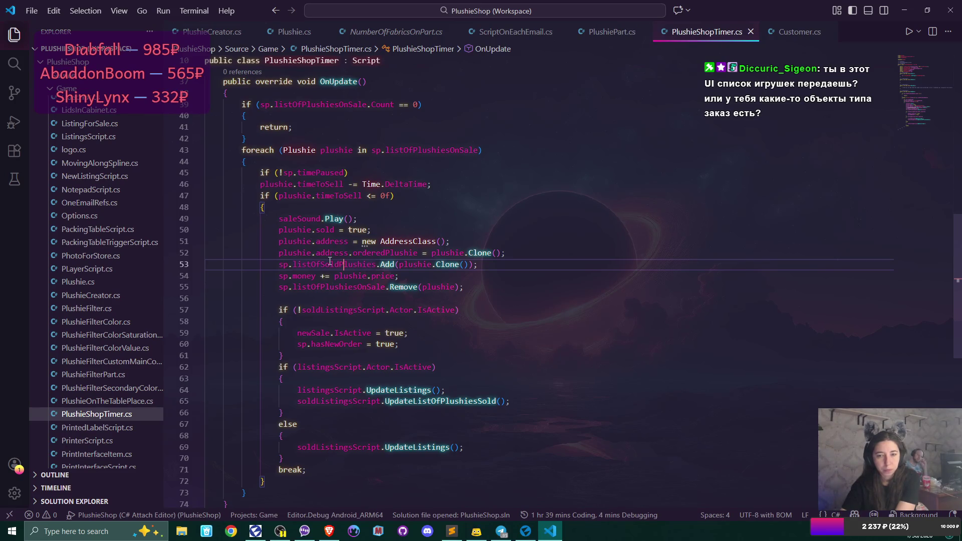
mouse_move(330, 261)
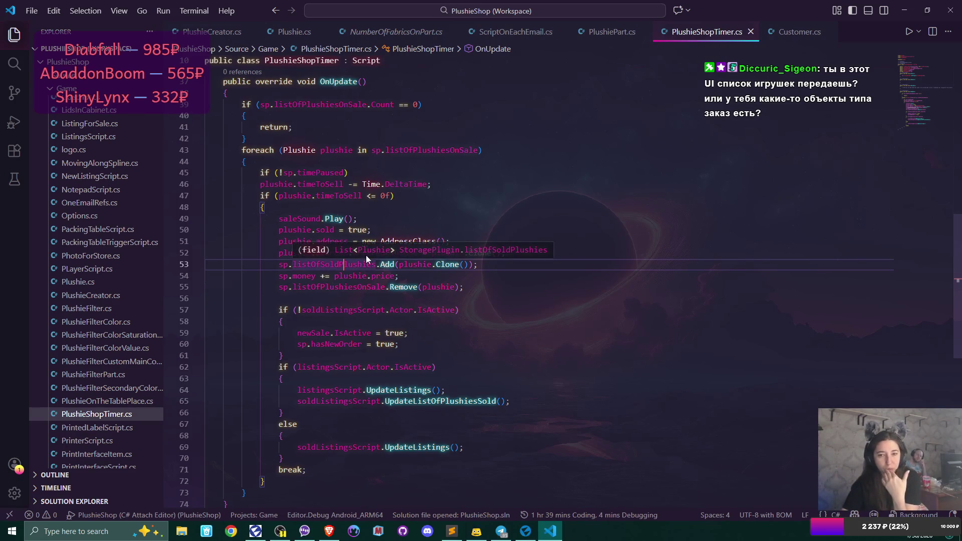
mouse_move(434, 264)
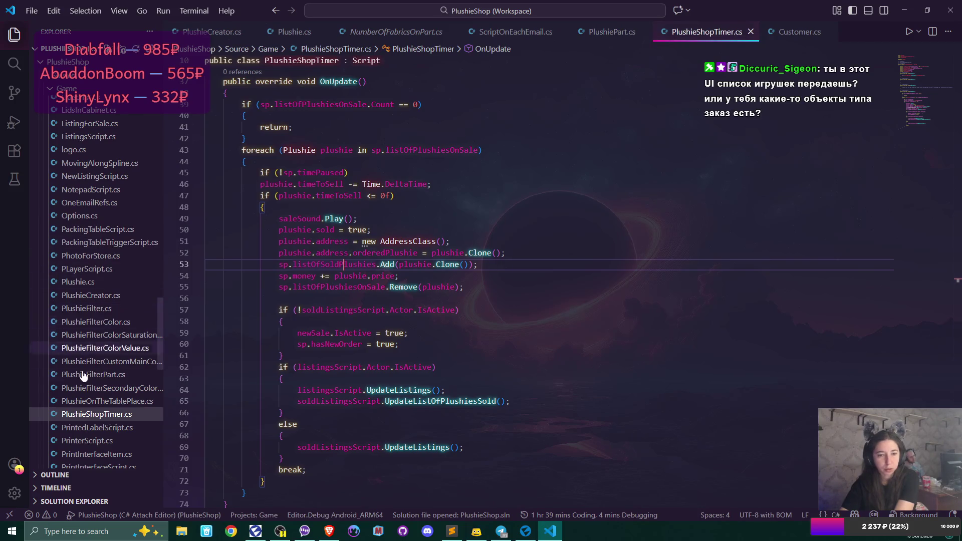
- Scroll further down the code and open StoreInterfaceUI.cs
scroll(74, 373, "down", 2)
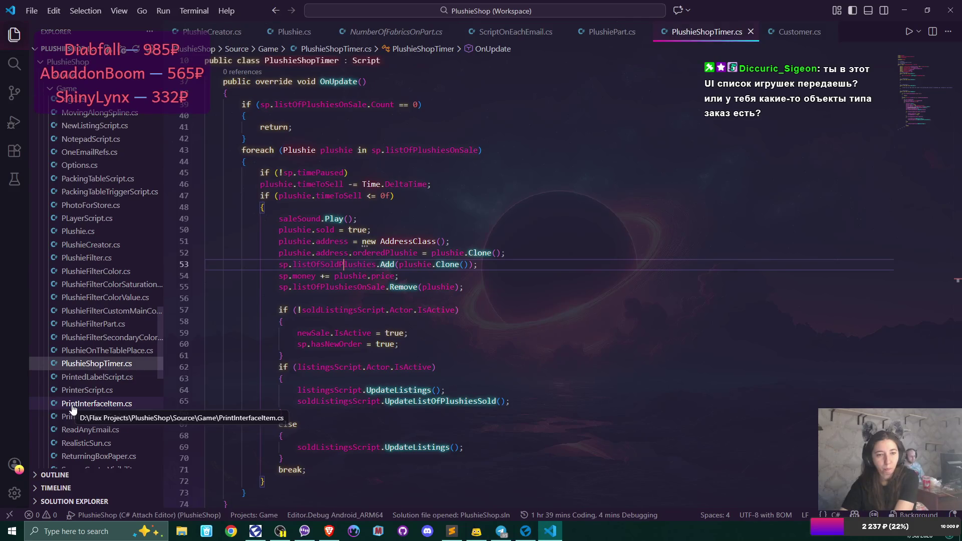
scroll(75, 404, "down", 5)
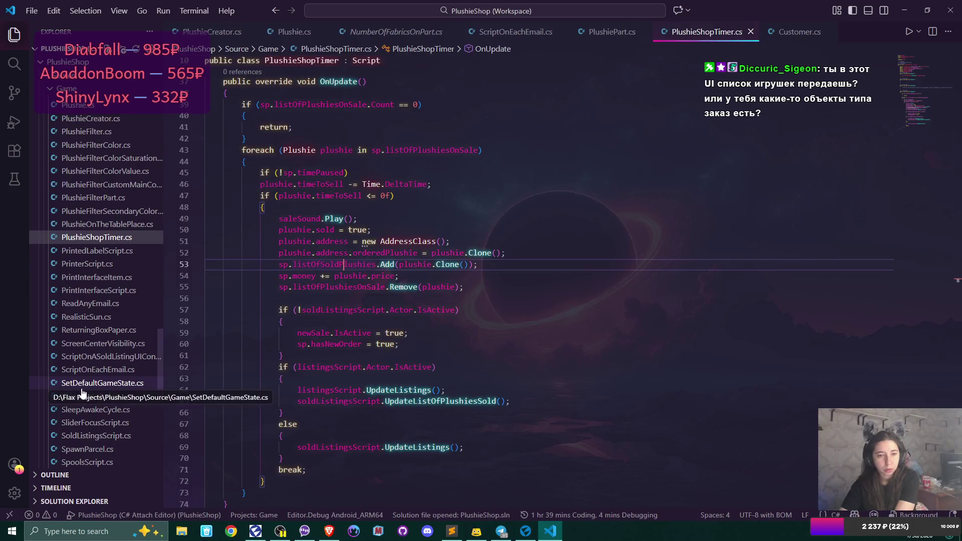
scroll(83, 393, "down", 5)
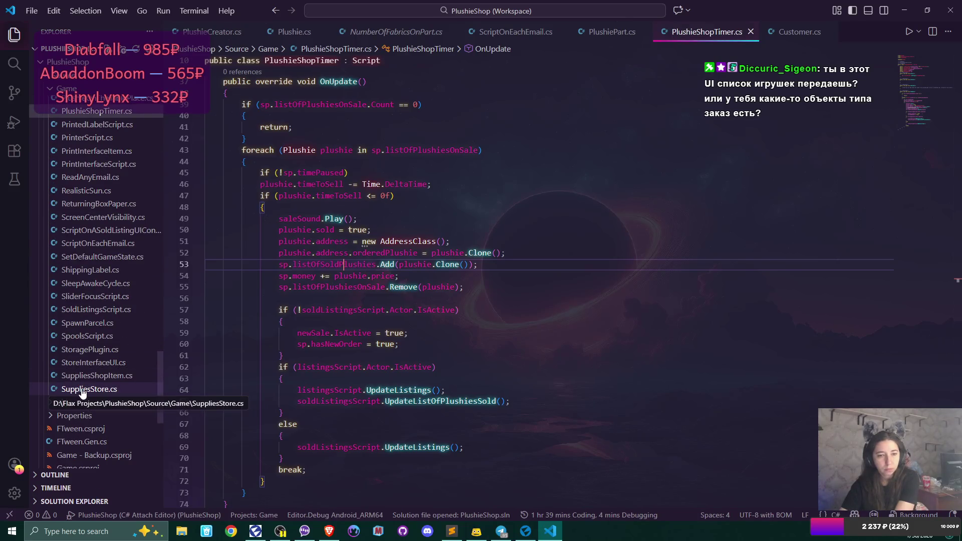
left_click(93, 363)
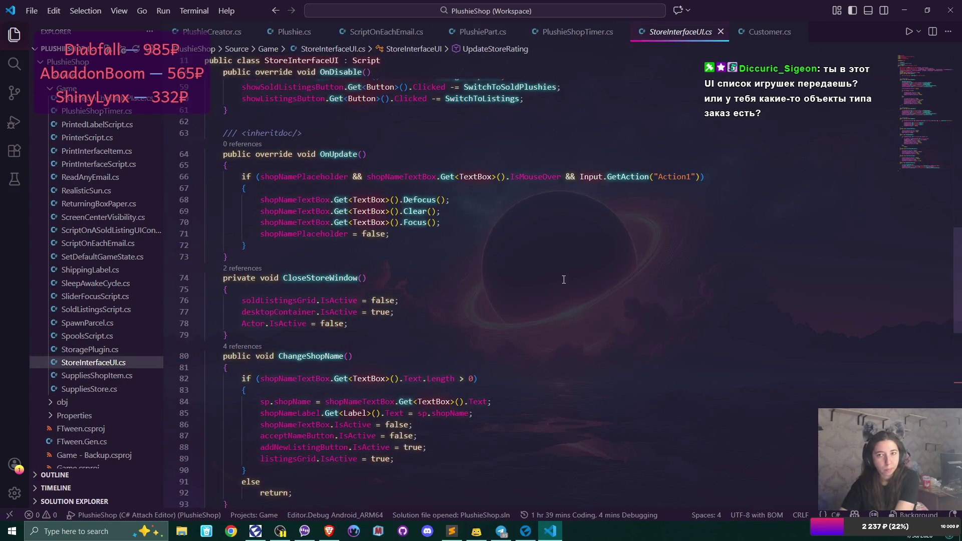
- Open SoldListingsScript.cs, review the soldListings usage on line 84 in UpdateListings, then return to Flax Editor
scroll(564, 280, "down", 7)
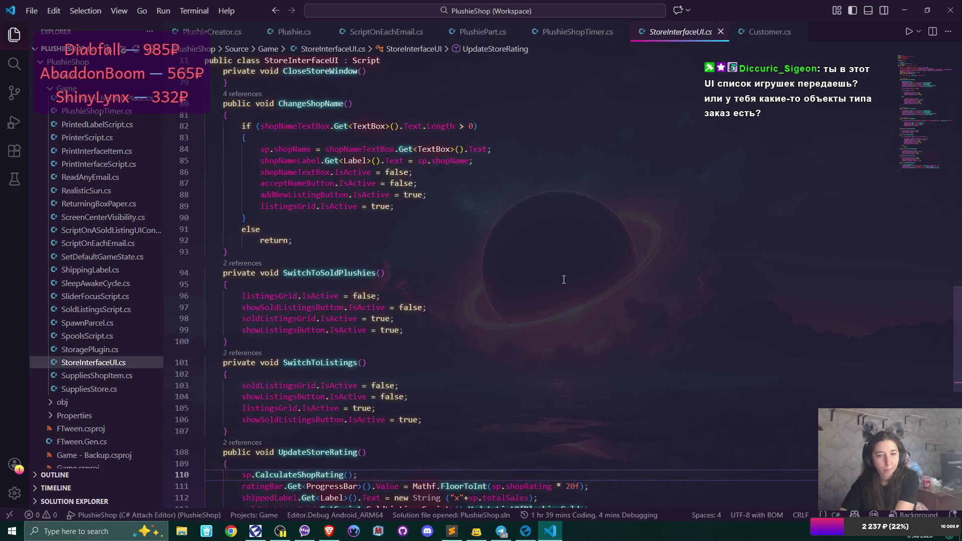
scroll(564, 280, "down", 5)
scroll(564, 280, "up", 6)
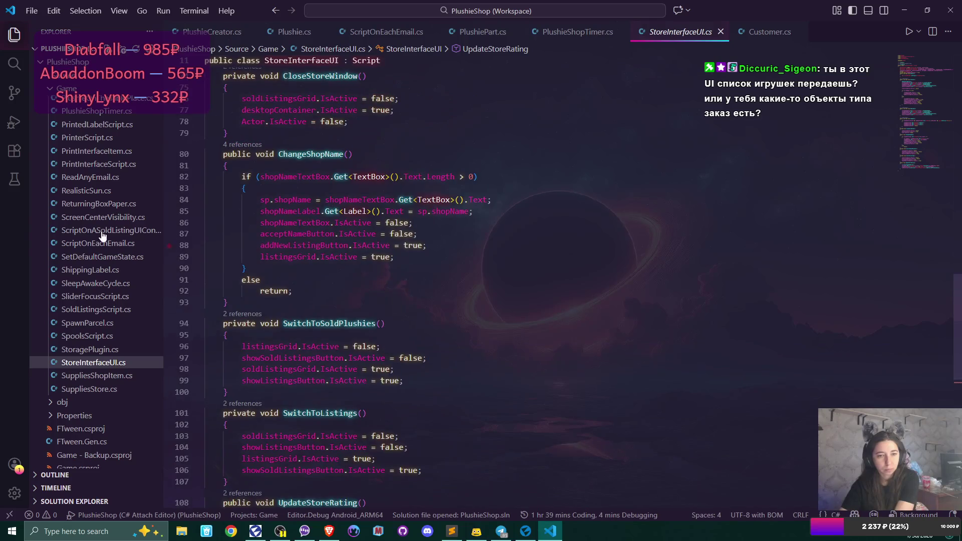
left_click(96, 310)
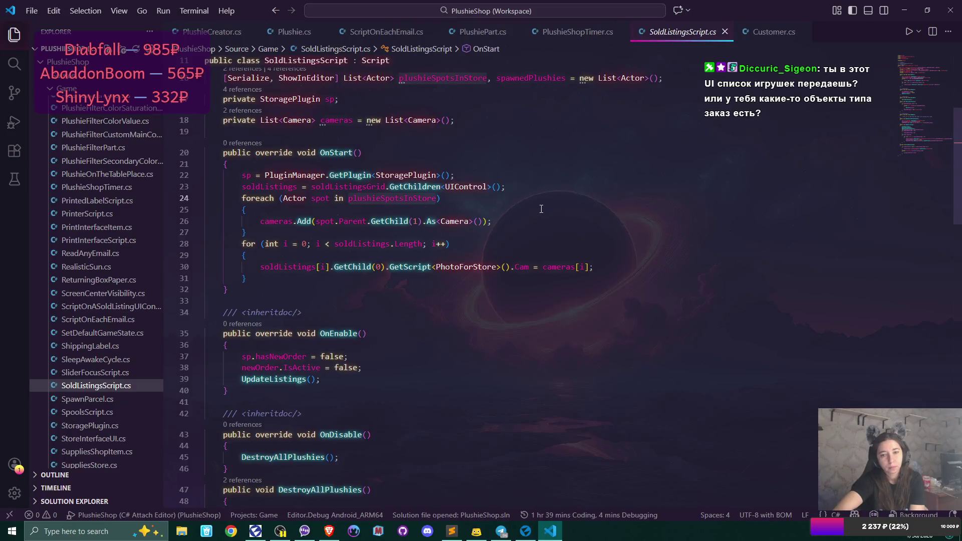
scroll(542, 209, "down", 10)
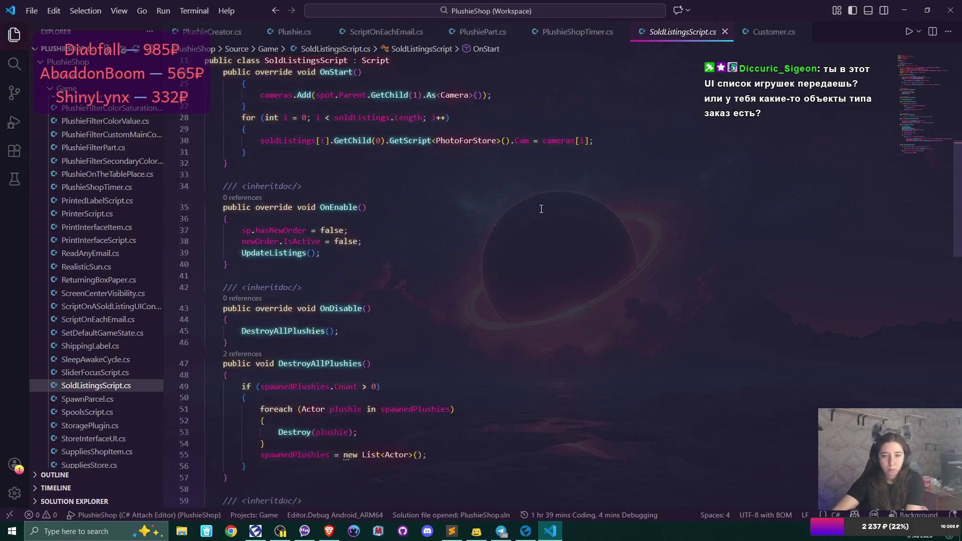
scroll(541, 209, "down", 8)
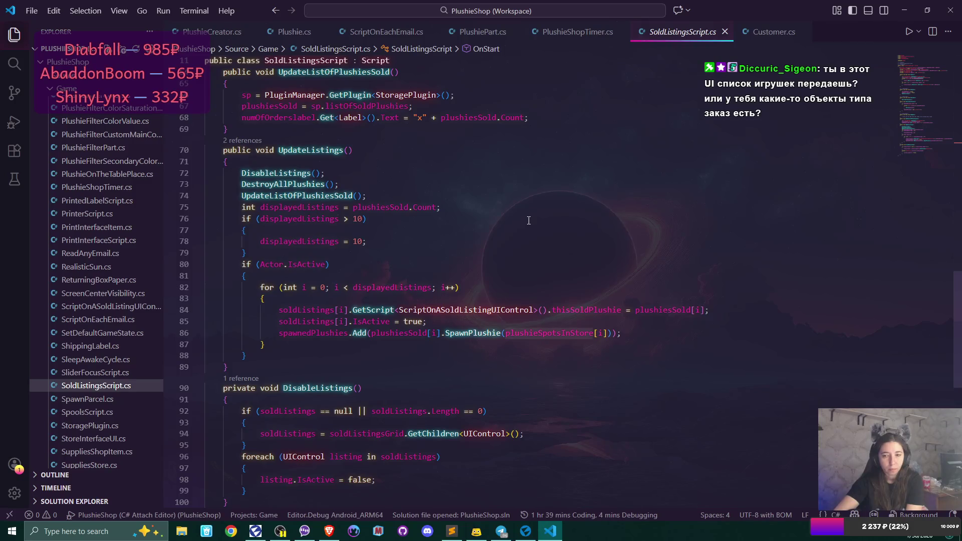
left_click(335, 310)
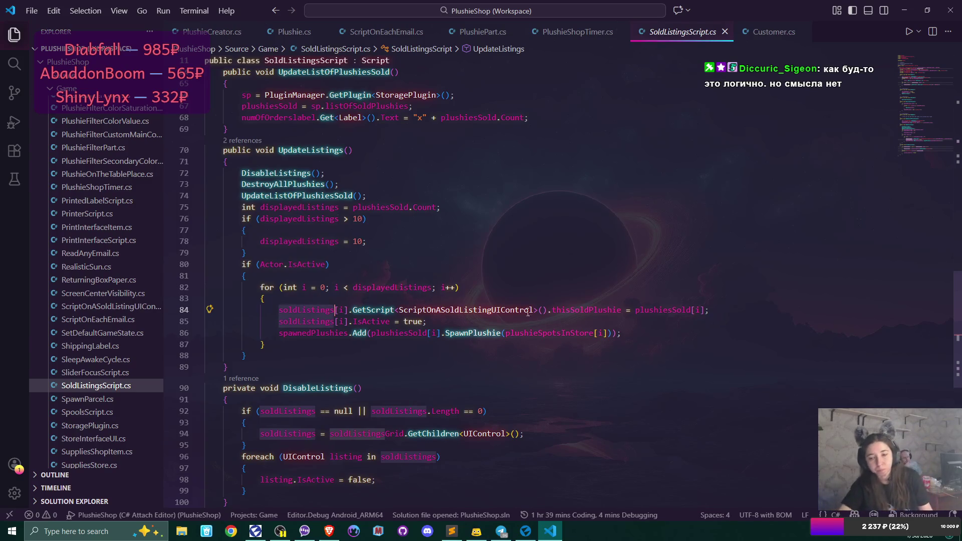
left_click(526, 532)
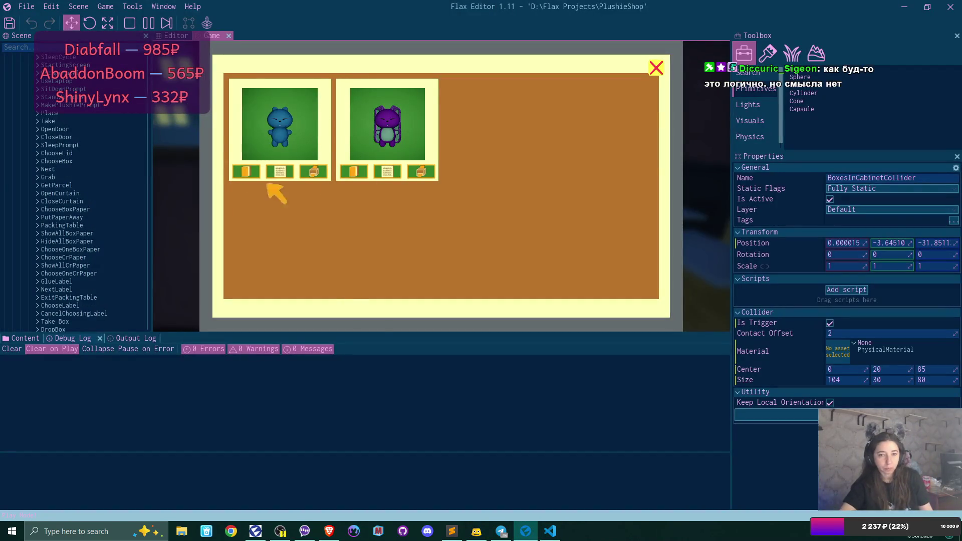
- Flip the first sold-order card to its address and back, then close the sold-orders board
left_click(281, 173)
left_click(282, 174)
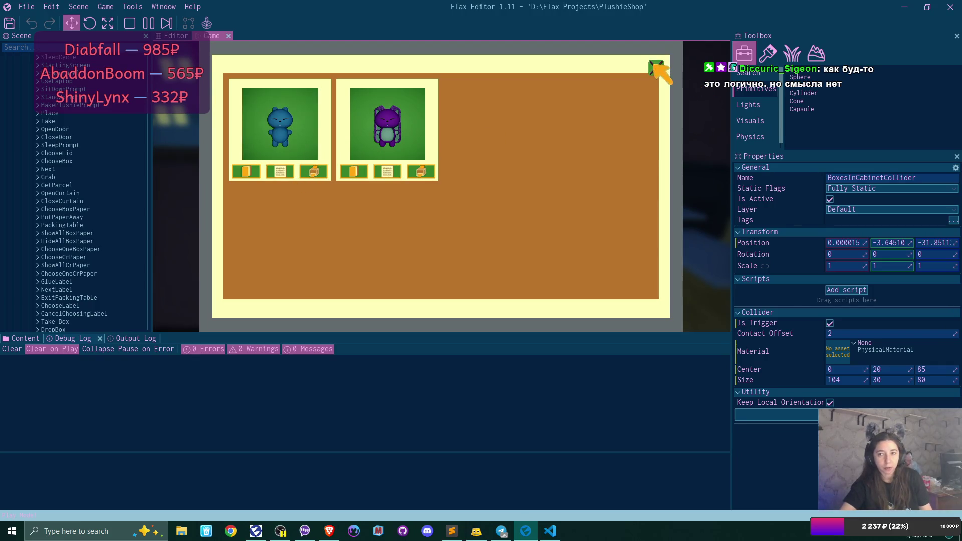
left_click(655, 66)
- In the shop listings panel, show the sold plushies and flip the first card's address note
left_click(334, 85)
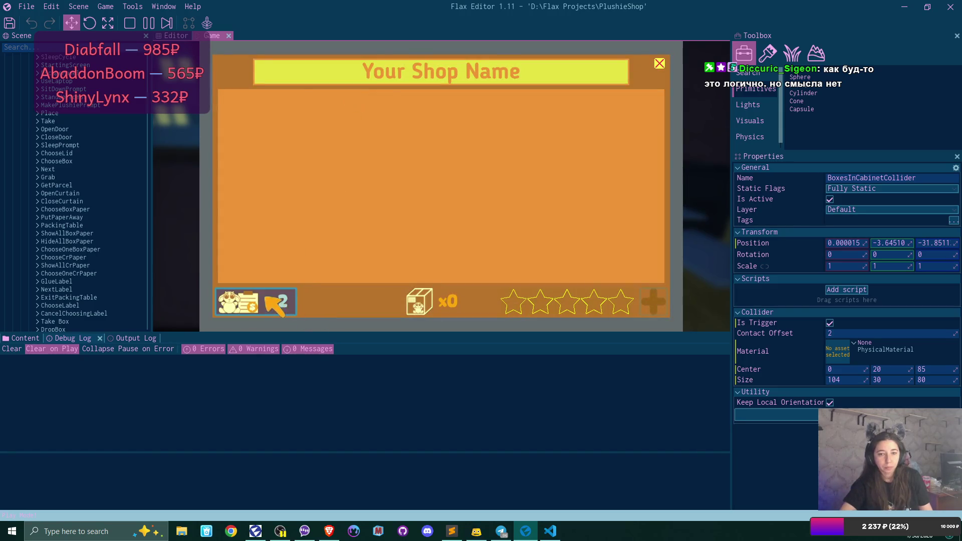
left_click(267, 298)
left_click(282, 173)
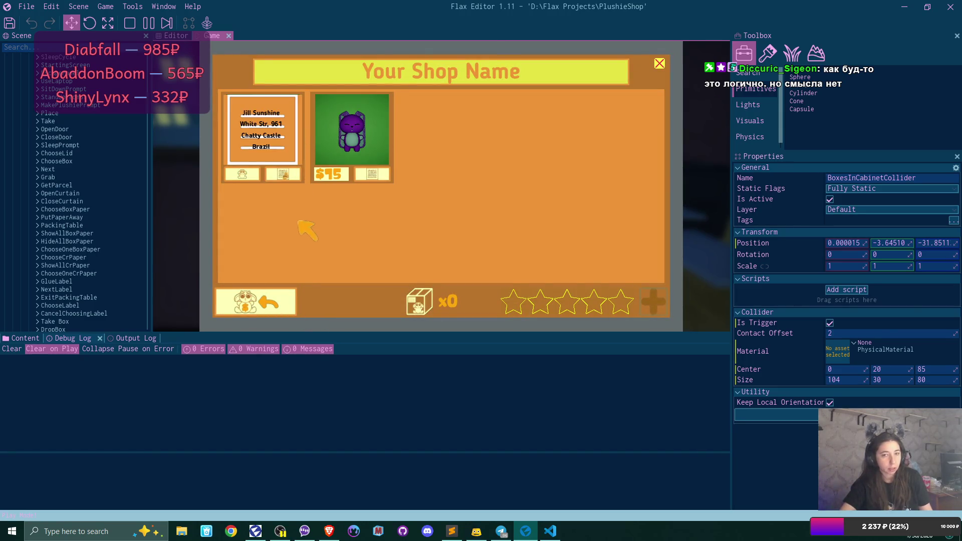
left_click(283, 174)
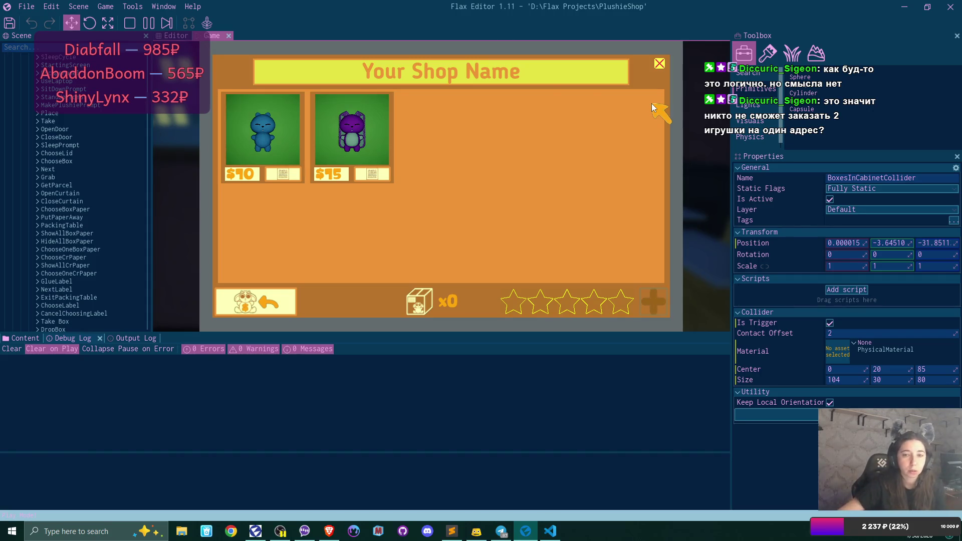
- Sell the blue cat plushie listing, close the shop panel, and open the orders address panel
left_click(280, 178)
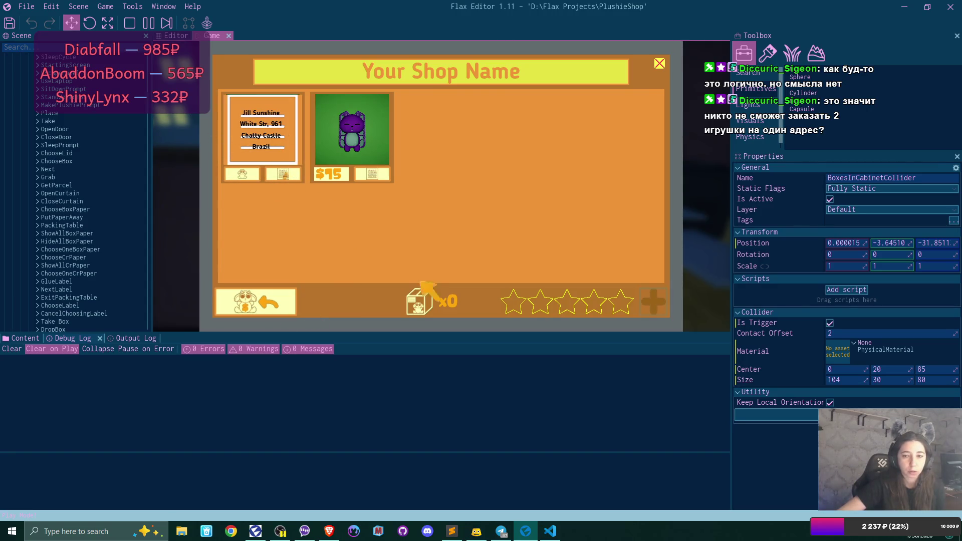
left_click(660, 64)
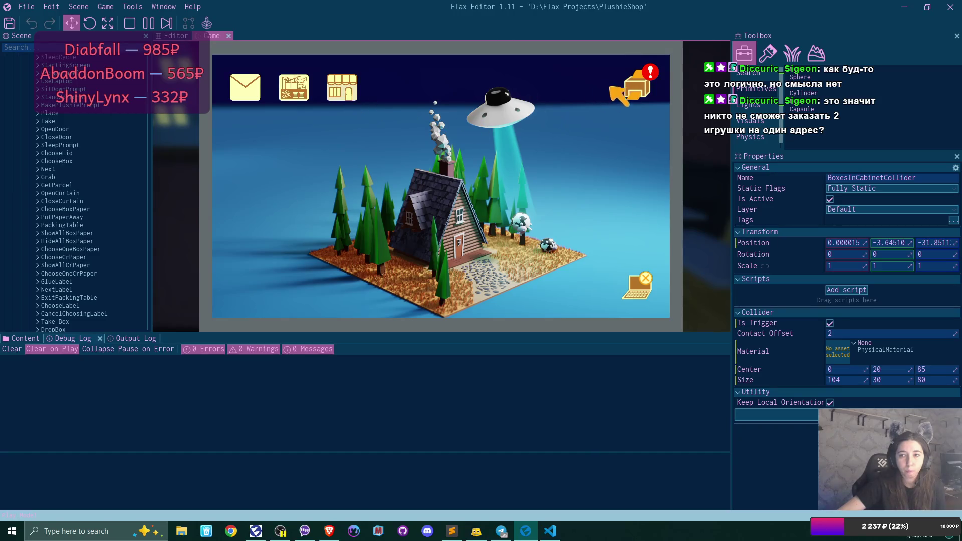
left_click(621, 95)
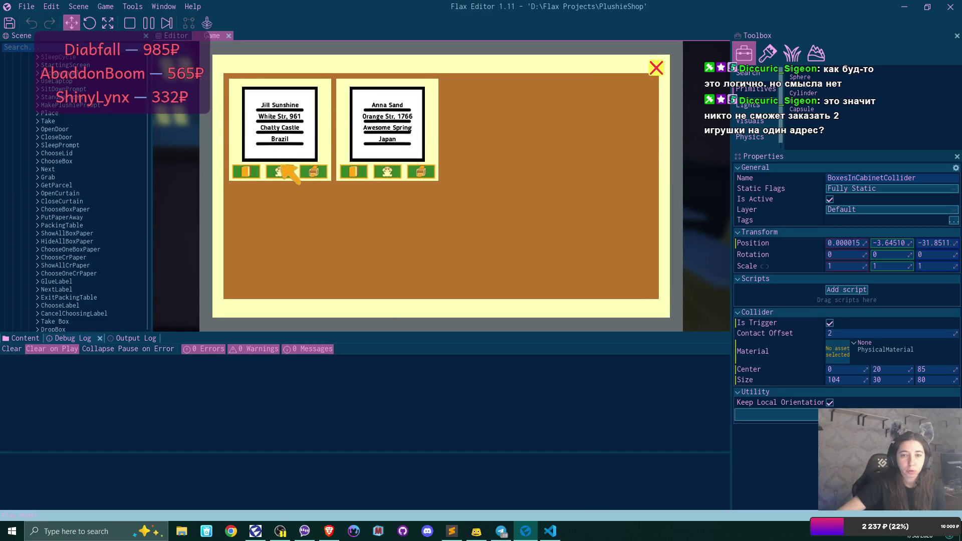
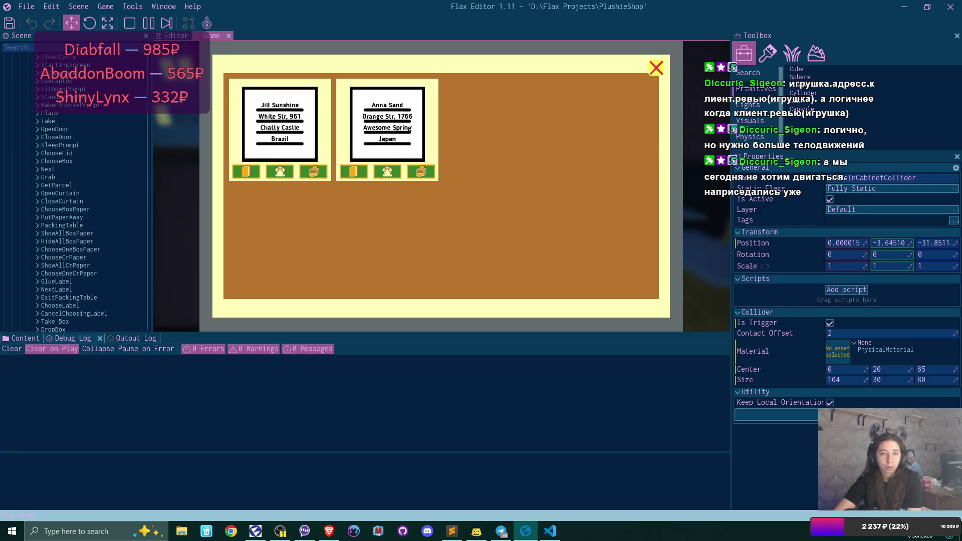
- Stop the running PlushieShop play-mode test, returning the preview to the title screen
left_click(132, 7)
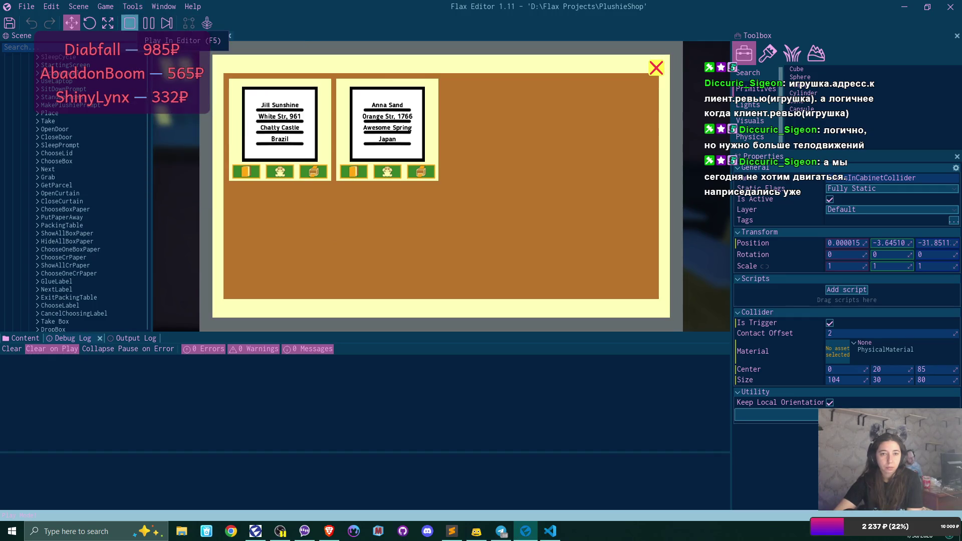
left_click(129, 23)
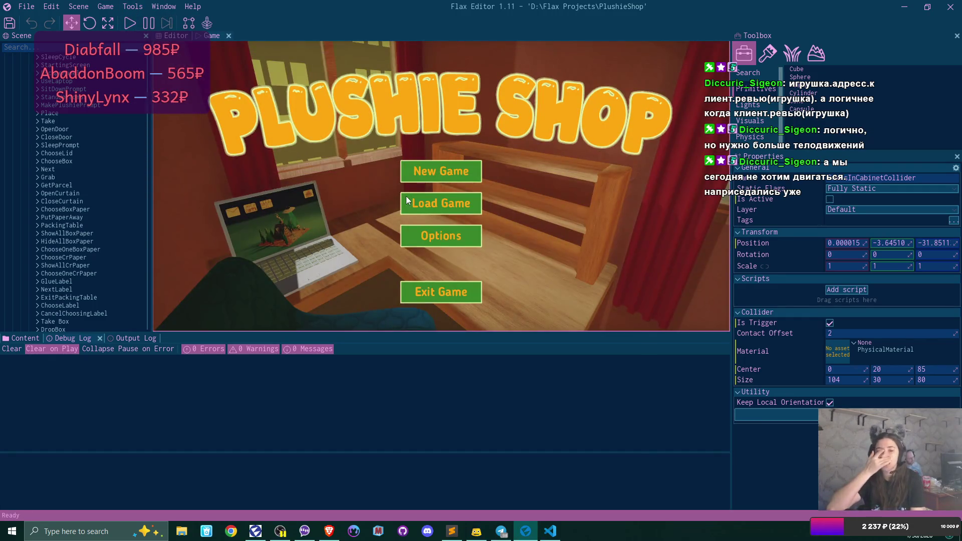